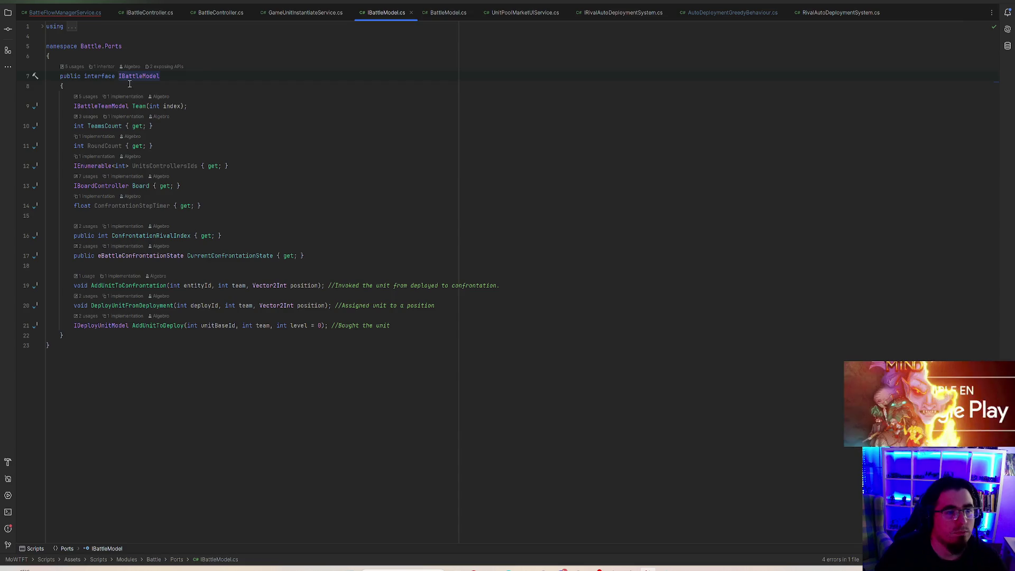
- In BattleModel.cs, insert blank lines after the DeployUnitFromDeployment method, ahead of FreeUpField
left_click(102, 67)
scroll(339, 206, "down", 5)
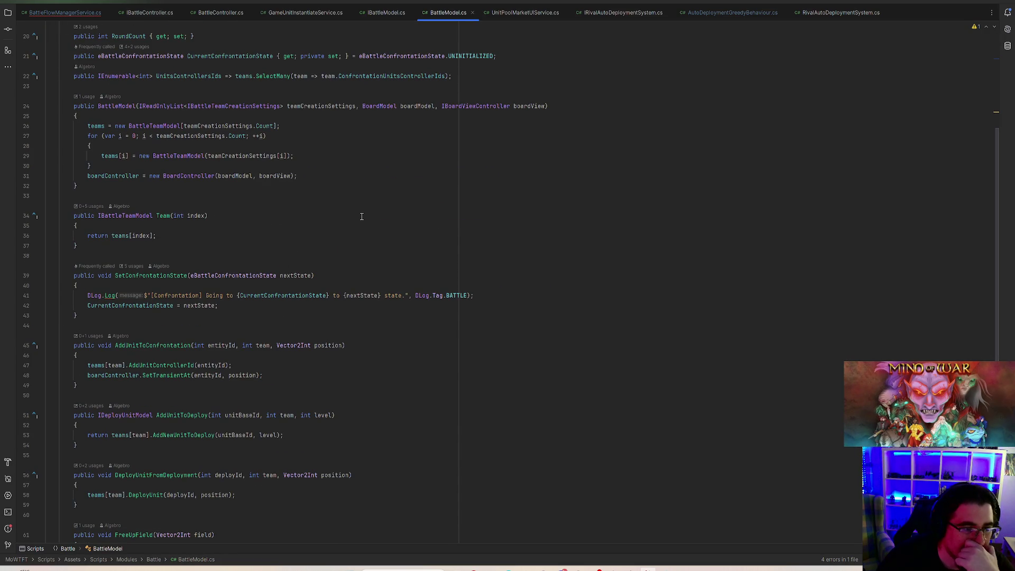
scroll(361, 217, "down", 3)
scroll(360, 222, "down", 2)
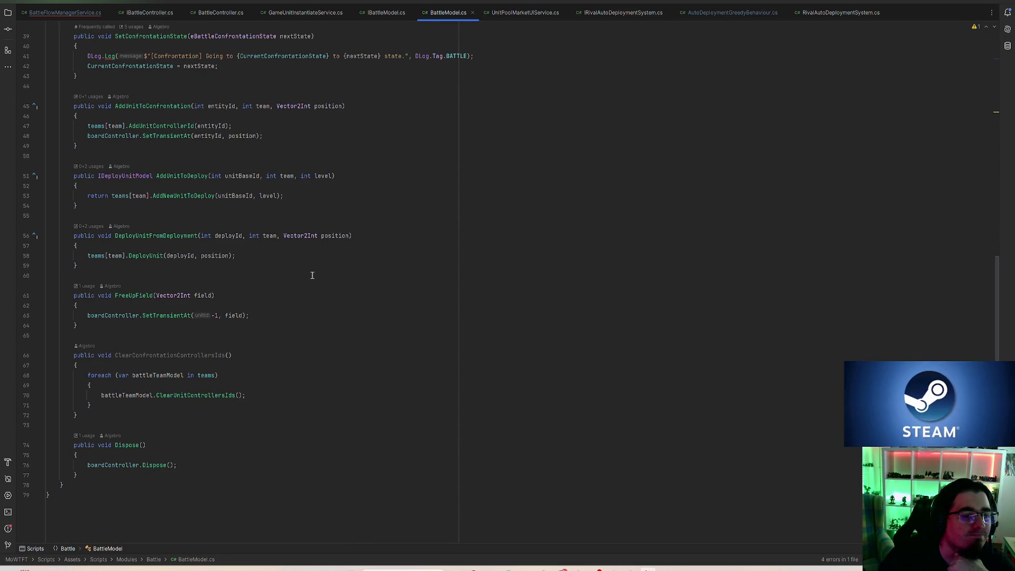
scroll(381, 318, "up", 3)
left_click(188, 297)
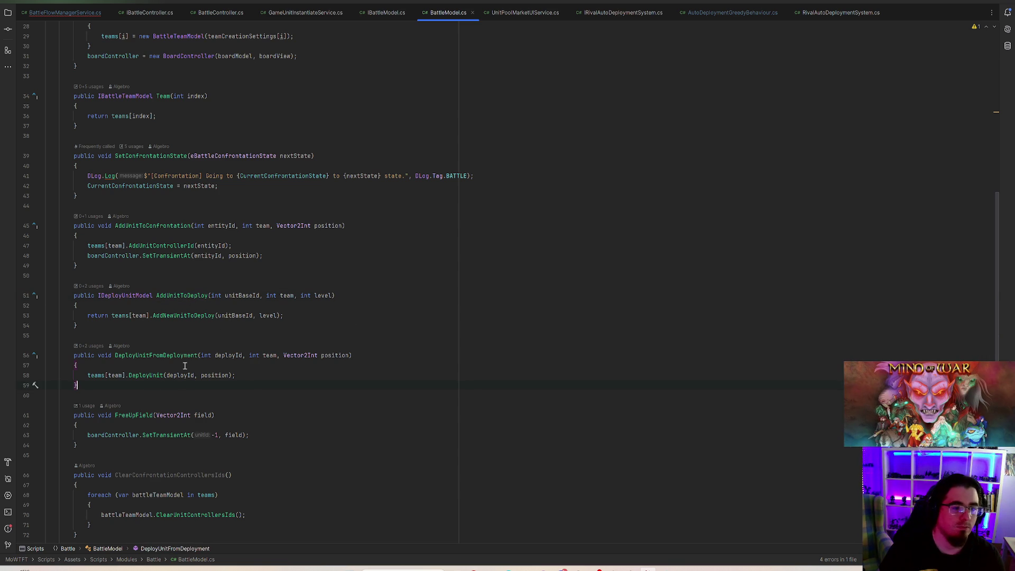
left_click(147, 356)
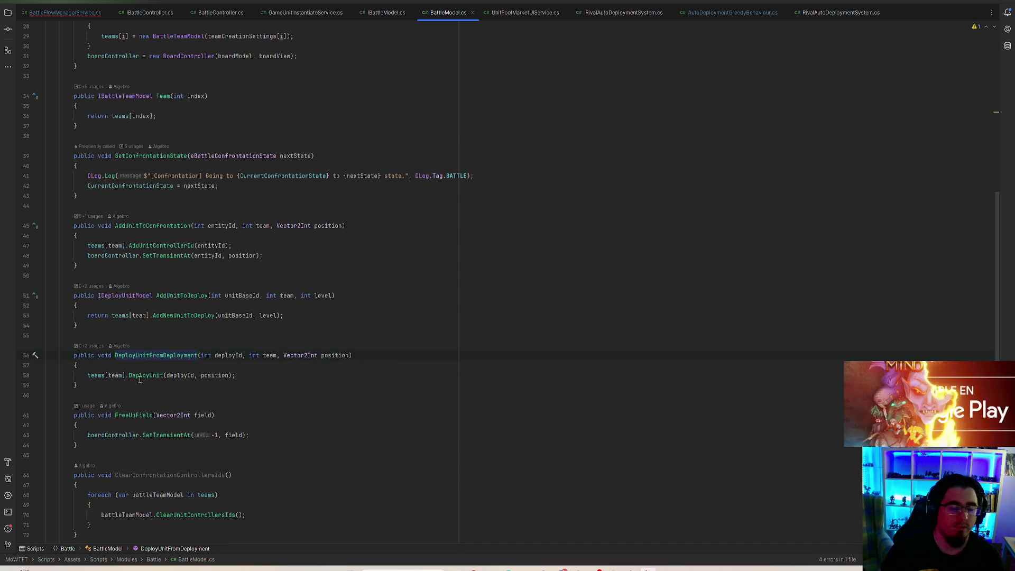
left_click(171, 385)
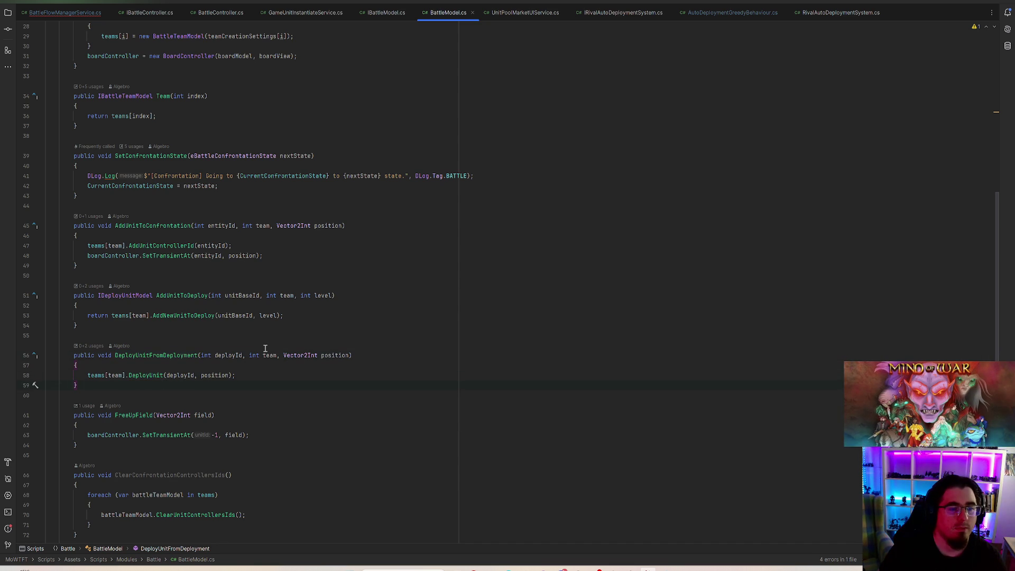
key("Return")
key("Return")
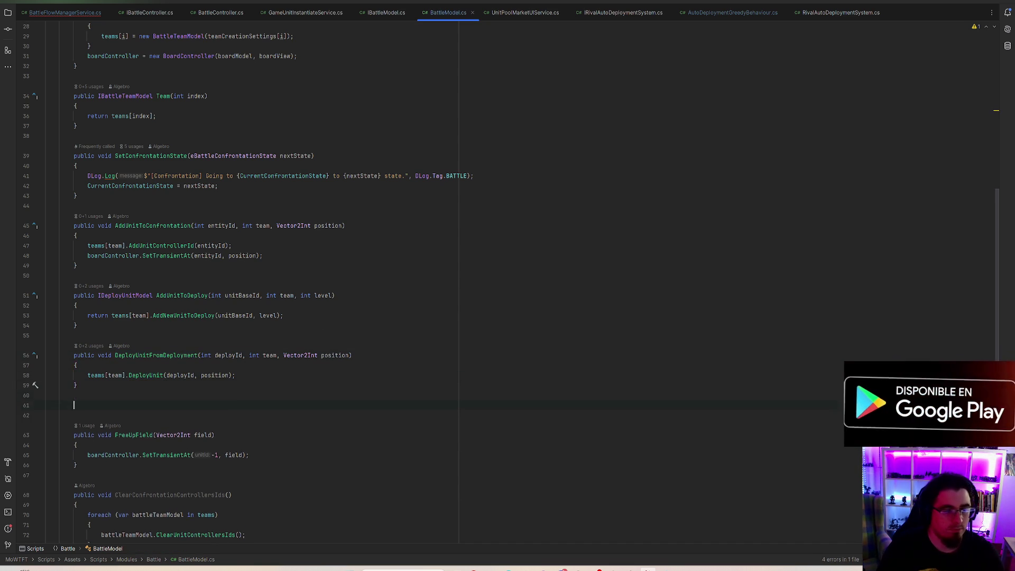
- Add a public void method taking int deployId, int team and Vector2Int newPosition
type("public void MoveD")
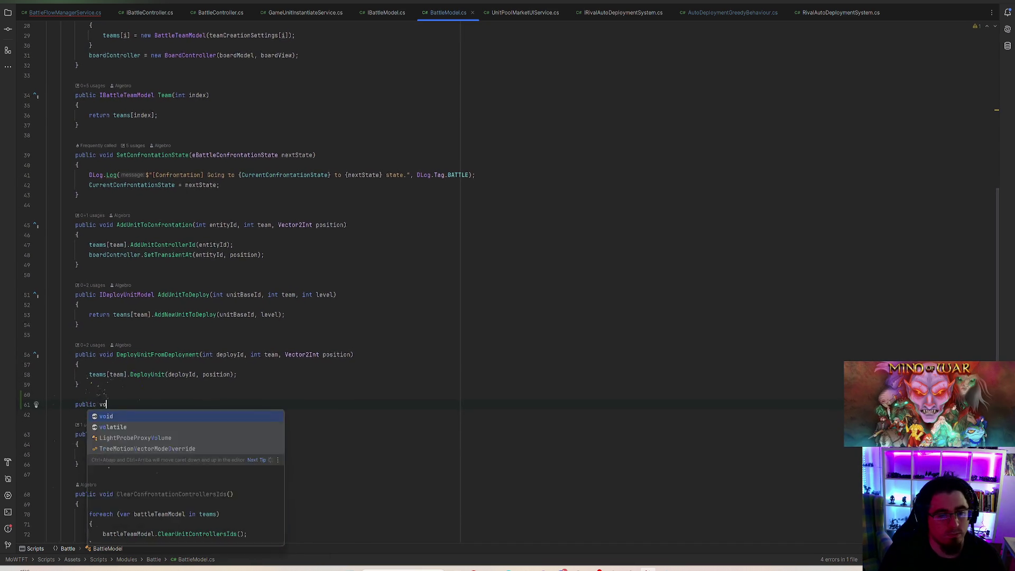
type("eplo")
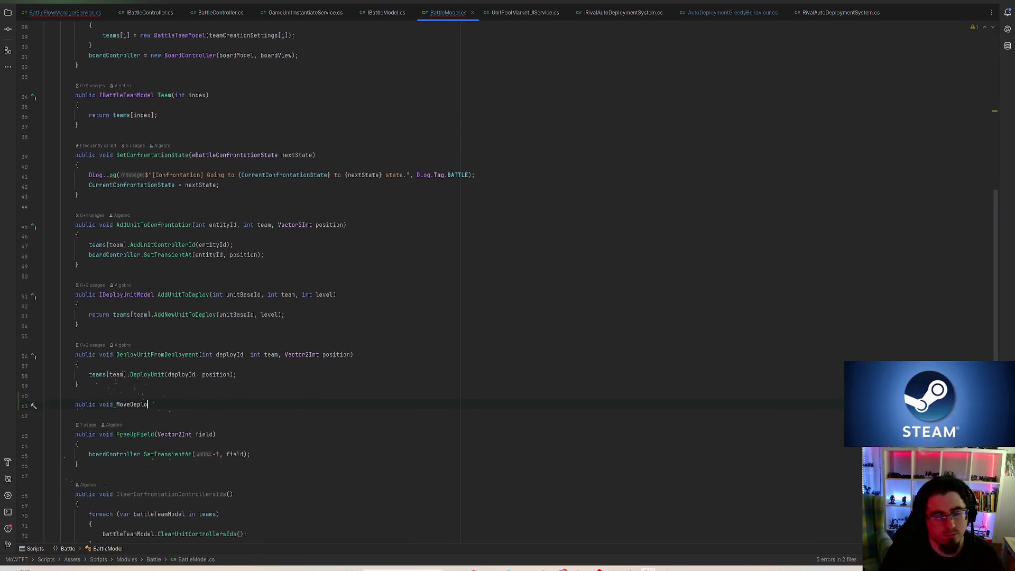
type("yUnit(int deploy")
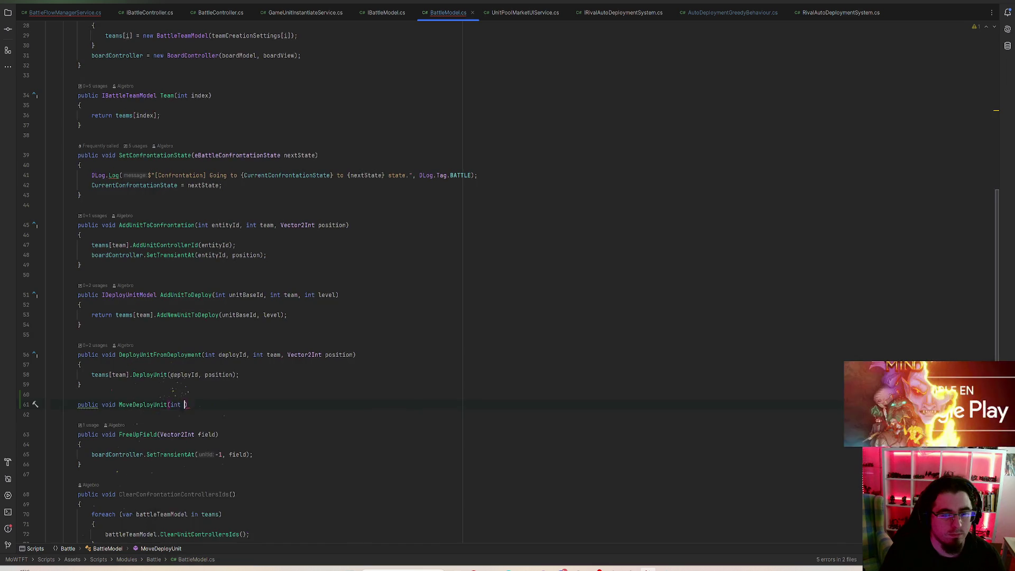
type("Id, int team, ")
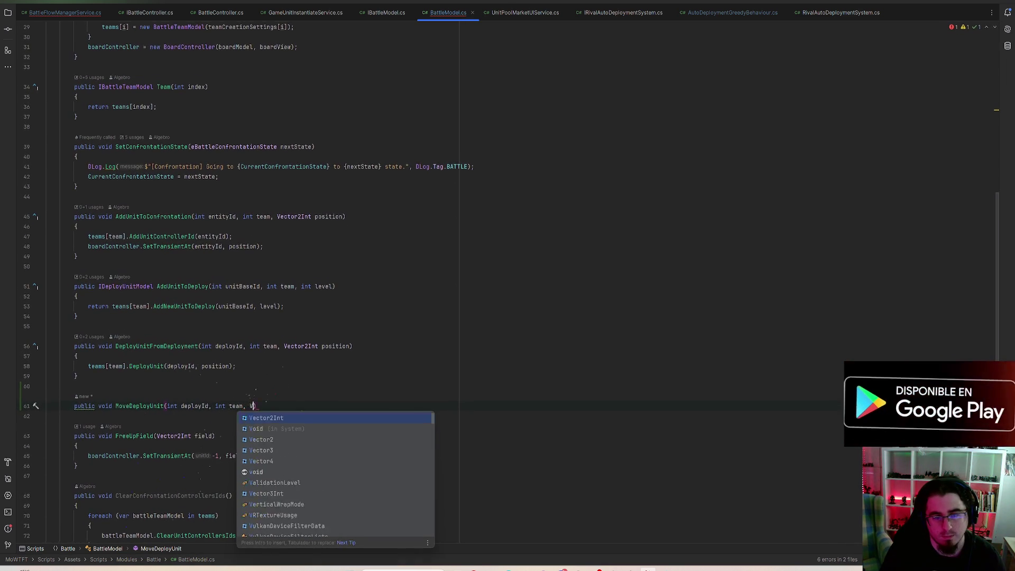
type("Vector2In")
key("Return")
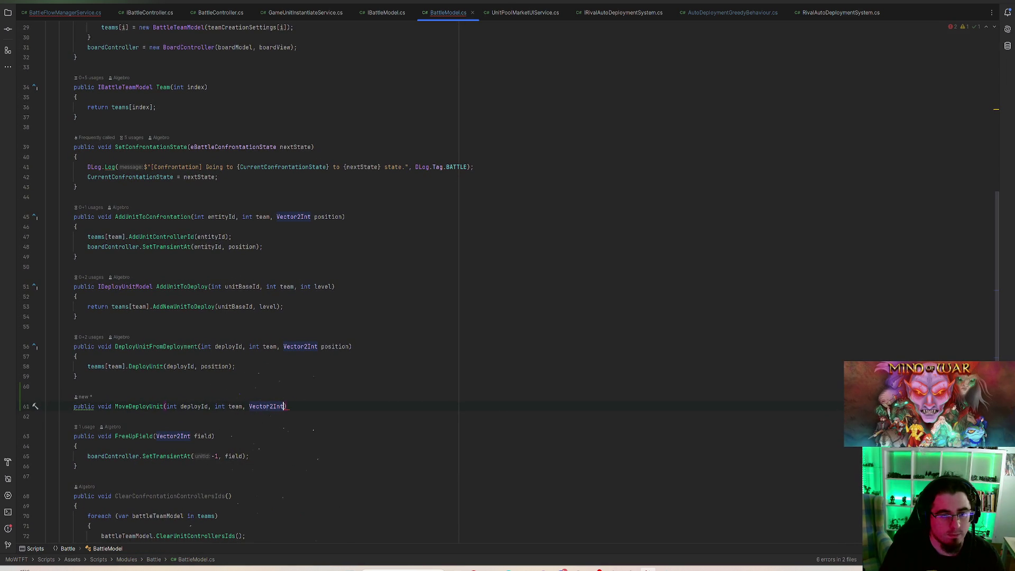
type("newPosition")
key("ctrl+shift+Return")
type("teams")
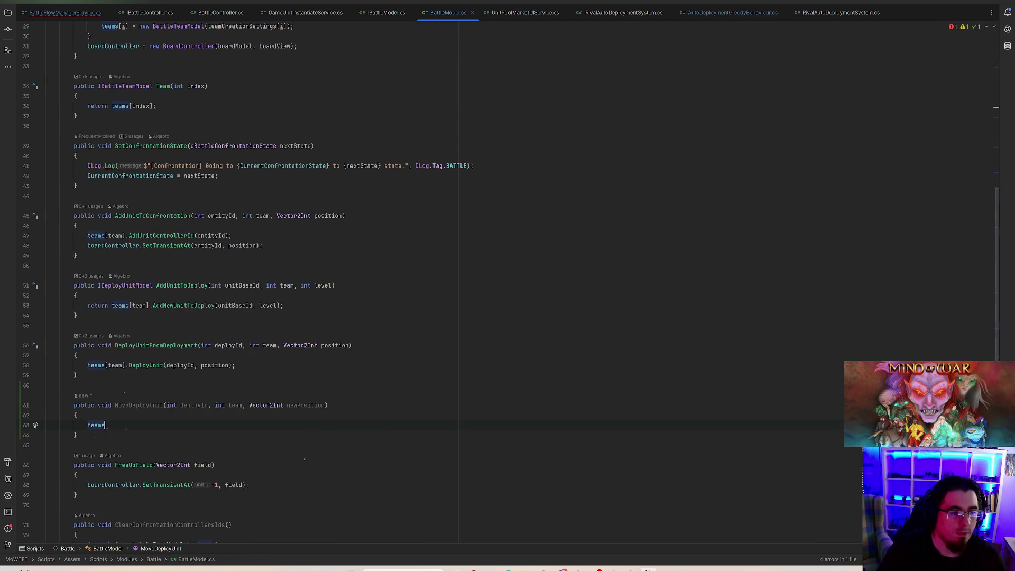
type("[team].")
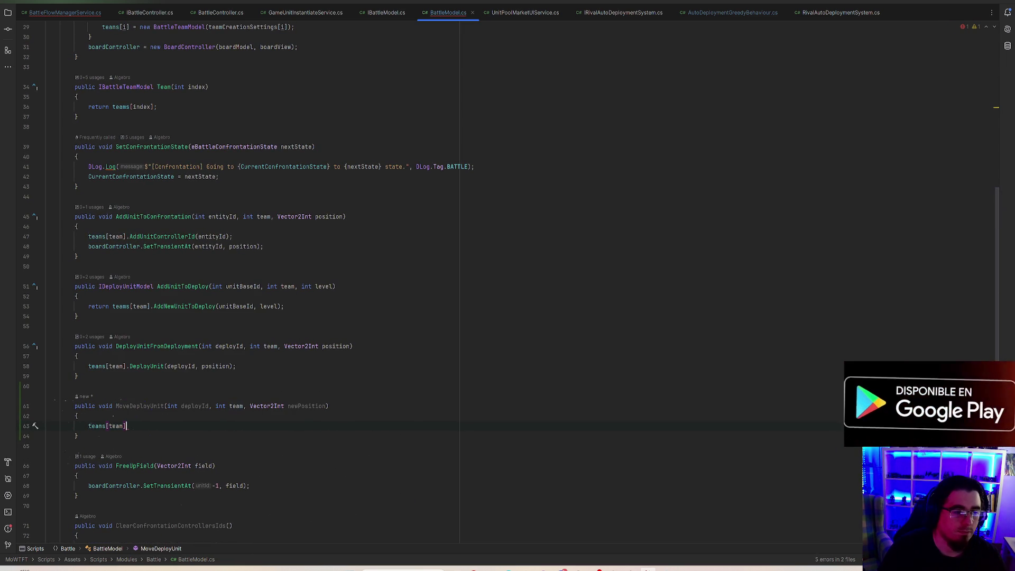
type("Mo")
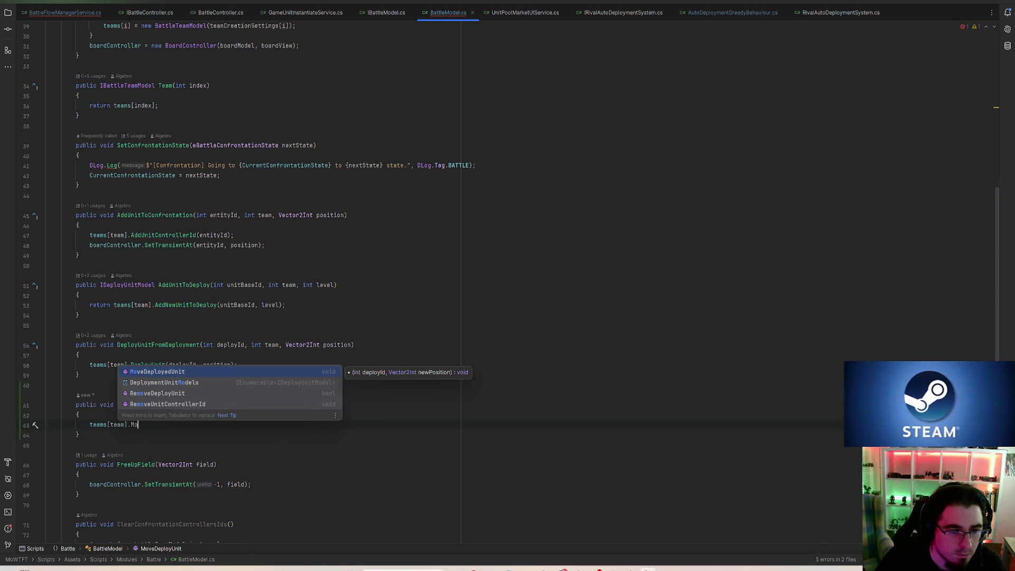
key("Down")
key("Down")
key("Down")
key("Return")
- Rename the method to MoveDeployedUnit and pass deployId to the team call
left_click(152, 405)
type("ed")
left_click(246, 419)
key("BackSpace")
key("BackSpace")
key("BackSpace")
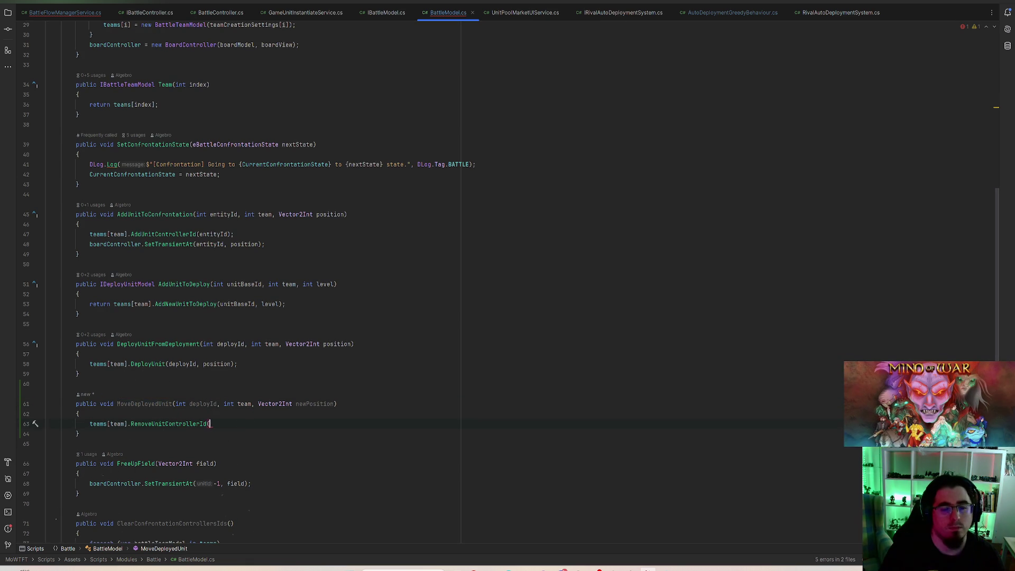
type("(")
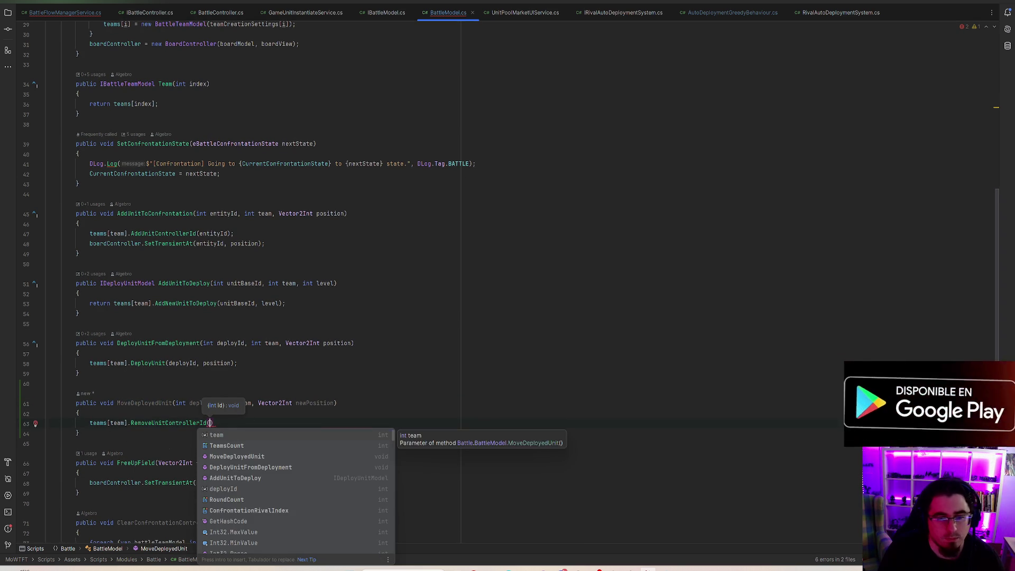
type("dep")
key("Return")
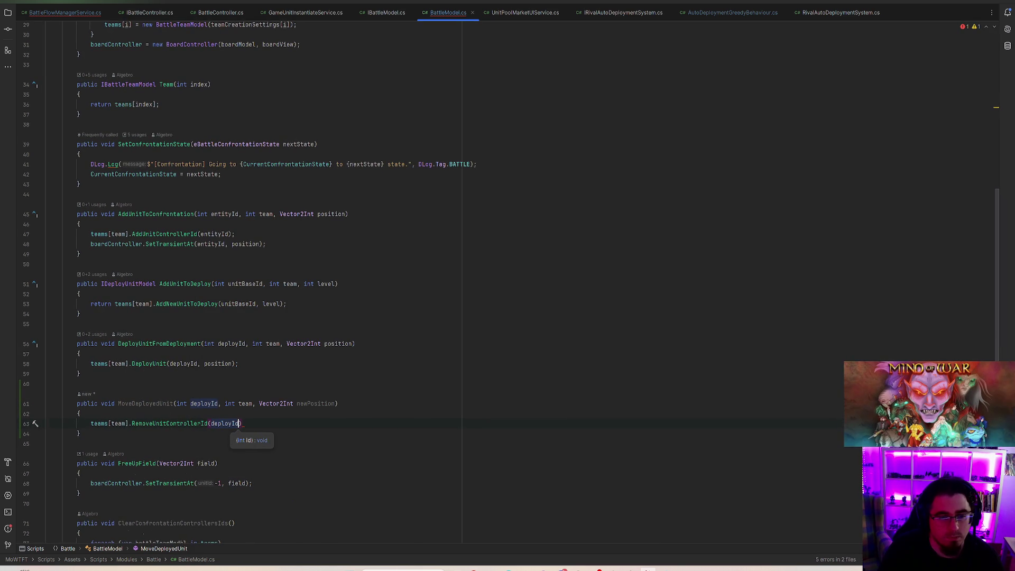
type(";")
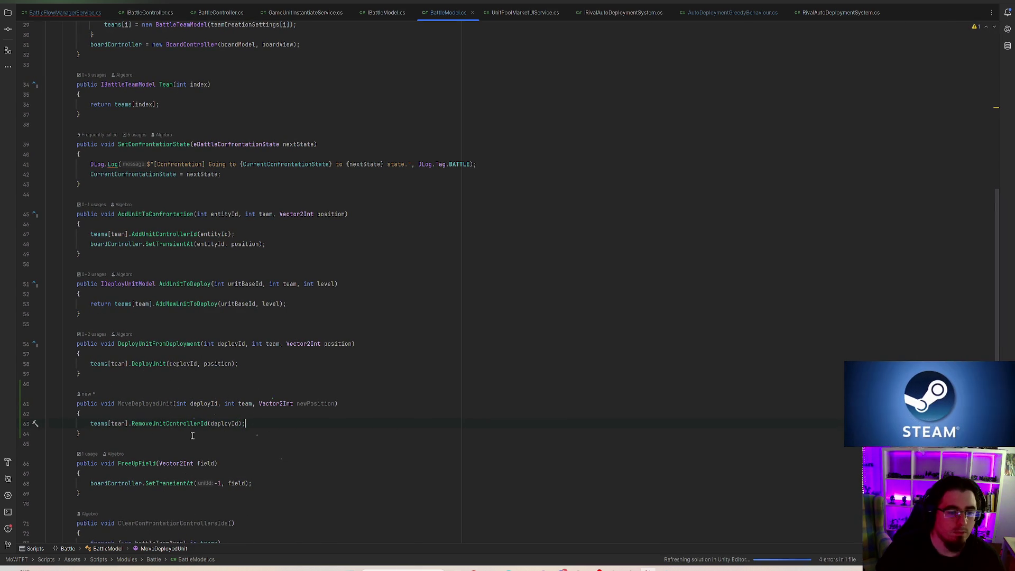
- Make the body call teams[team].MoveDeployedUnit(deployId, newPosition) and copy the method signature
double_click(166, 425)
type("m].M")
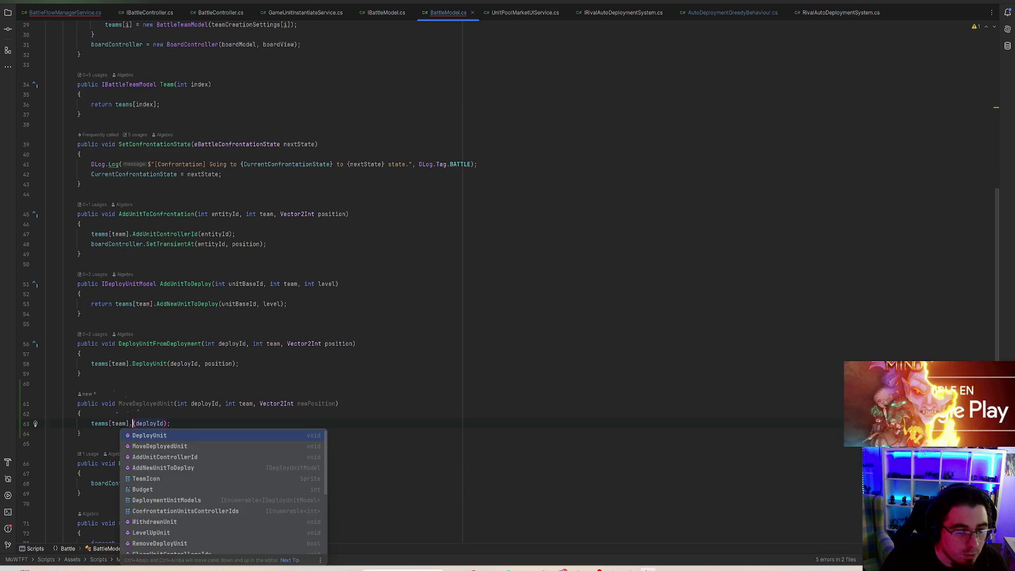
type("o")
key("Return")
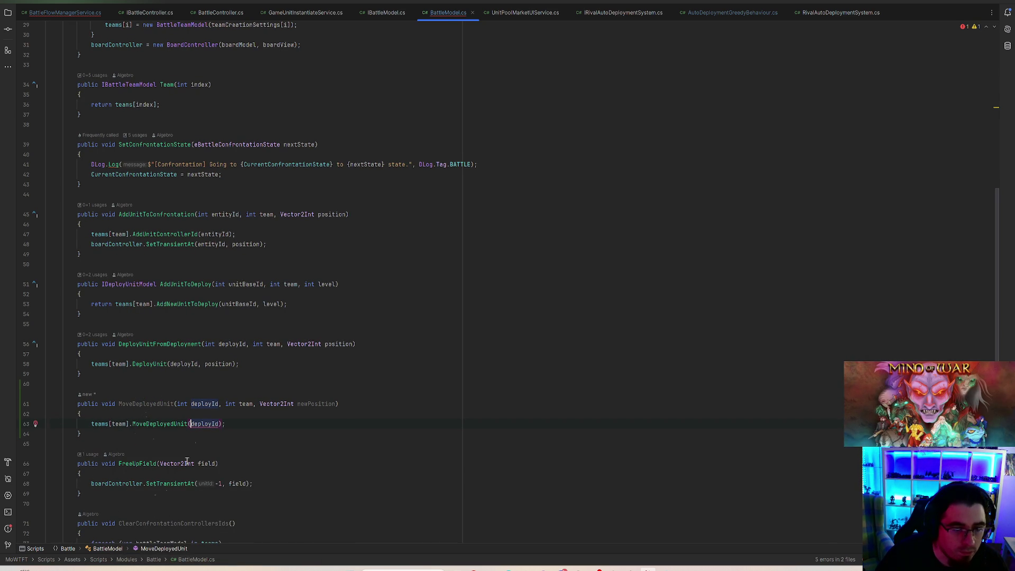
left_click(222, 424)
type(", ")
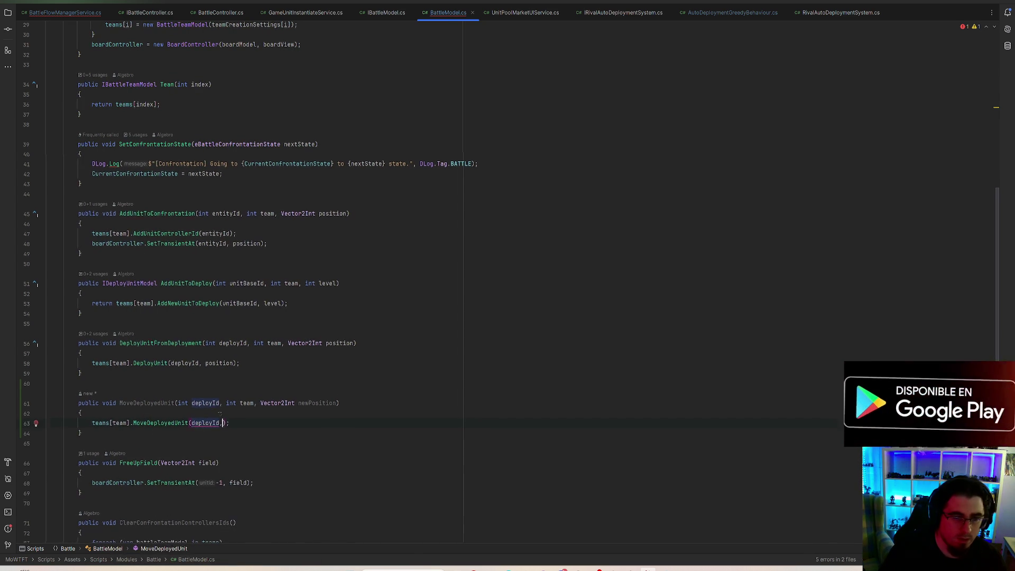
type("new")
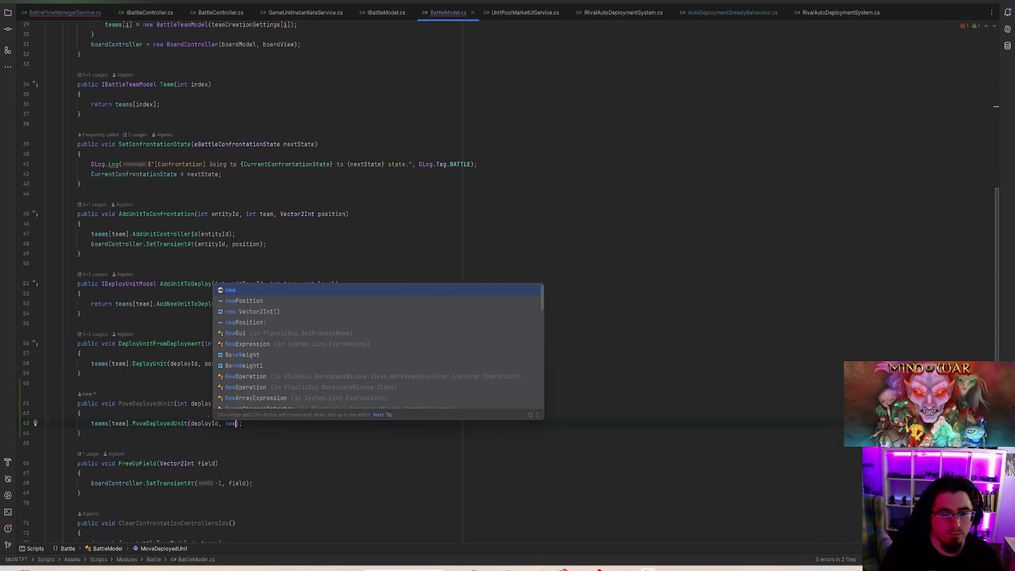
key("BackSpace")
key("Return")
key("End")
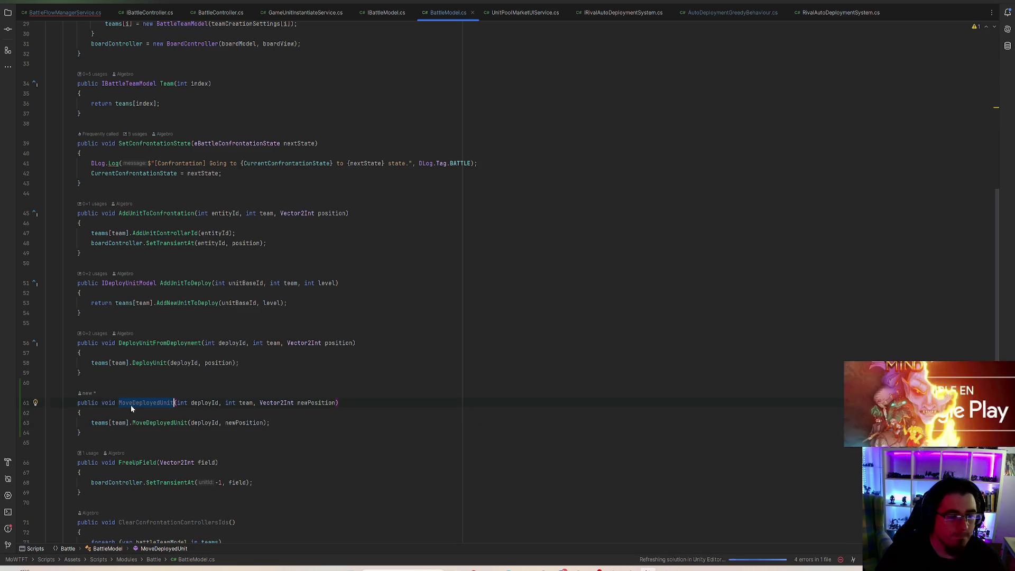
mouse_move(102, 403)
left_mouse_down()
mouse_move(499, 387)
mouse_move(497, 398)
left_mouse_up()
scroll(495, 396, "up", 10)
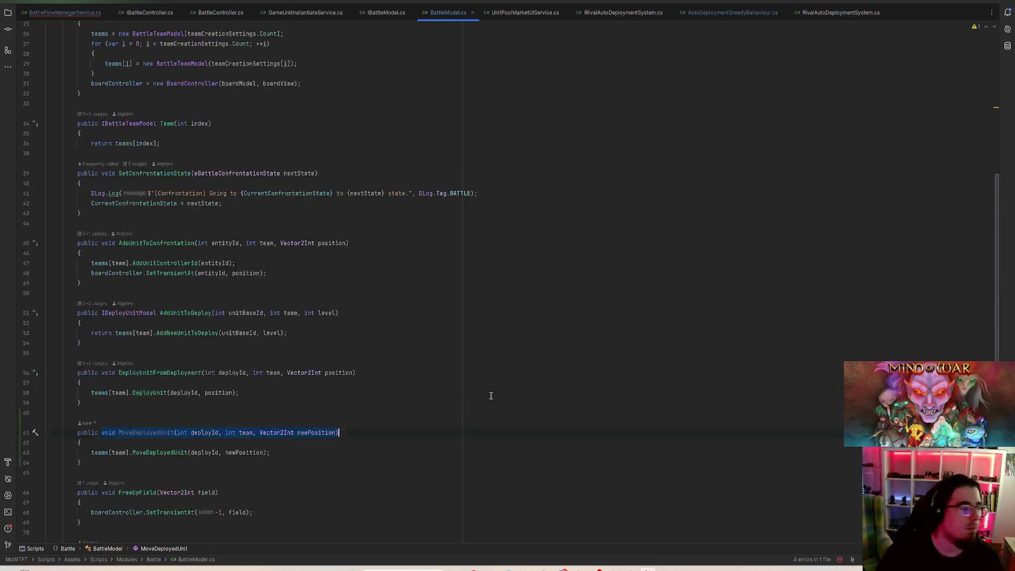
left_click(176, 76, "ctrl")
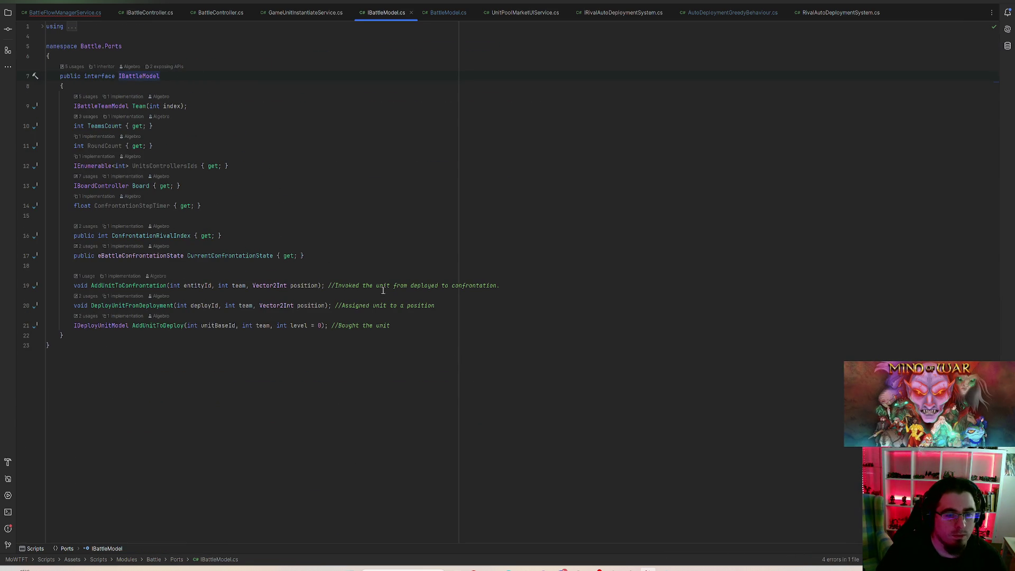
- Declare void MoveDeployedUnit(int deployId, int team, Vector2Int newPosition); in IBattleModel after AddUnitToDeploy
left_click(410, 325)
key("Return")
key("Return")
type("void MoveDeployedUnit(int deployId, int team, Vector2Int newPosition);")
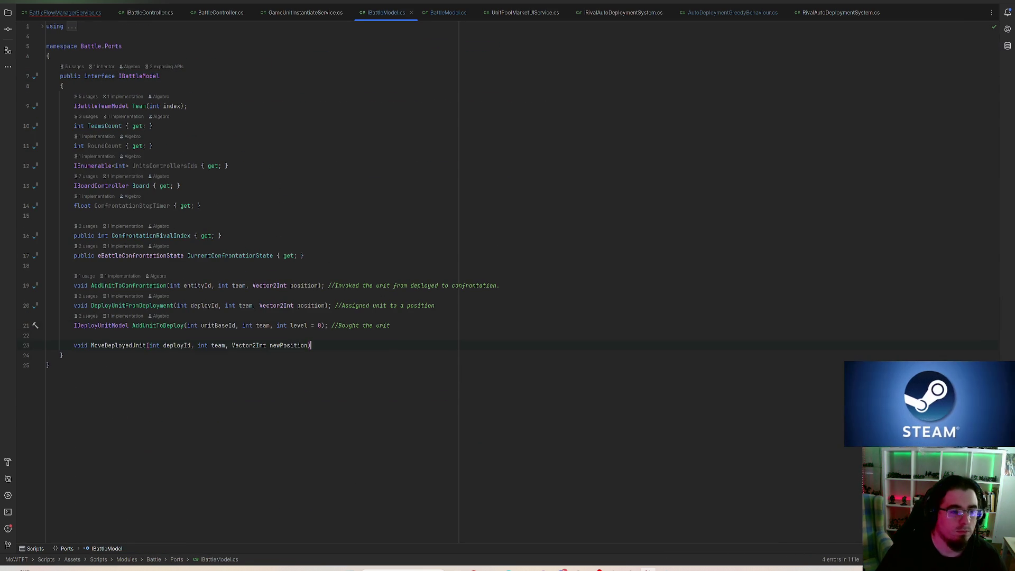
type(";")
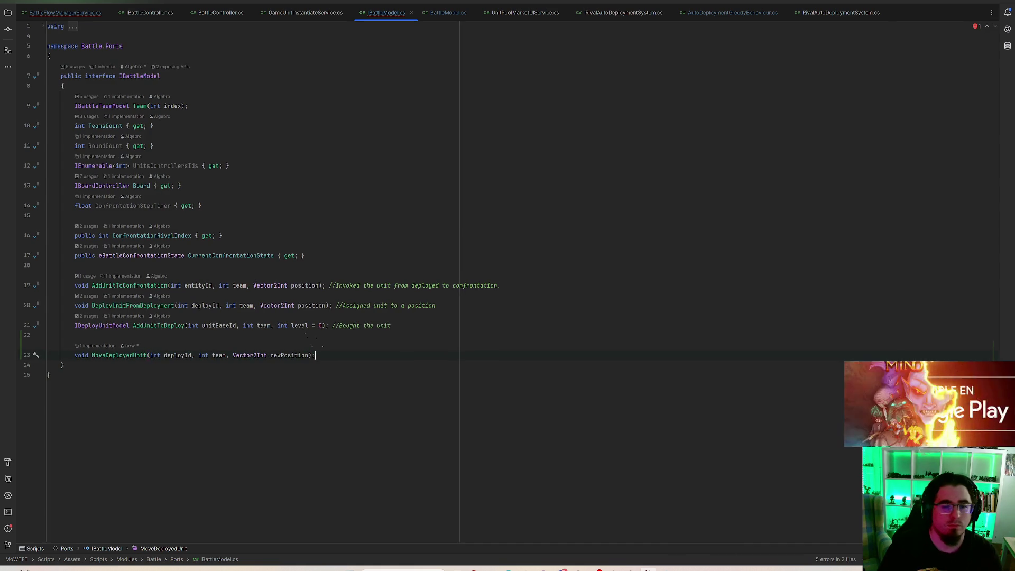
left_click(88, 12)
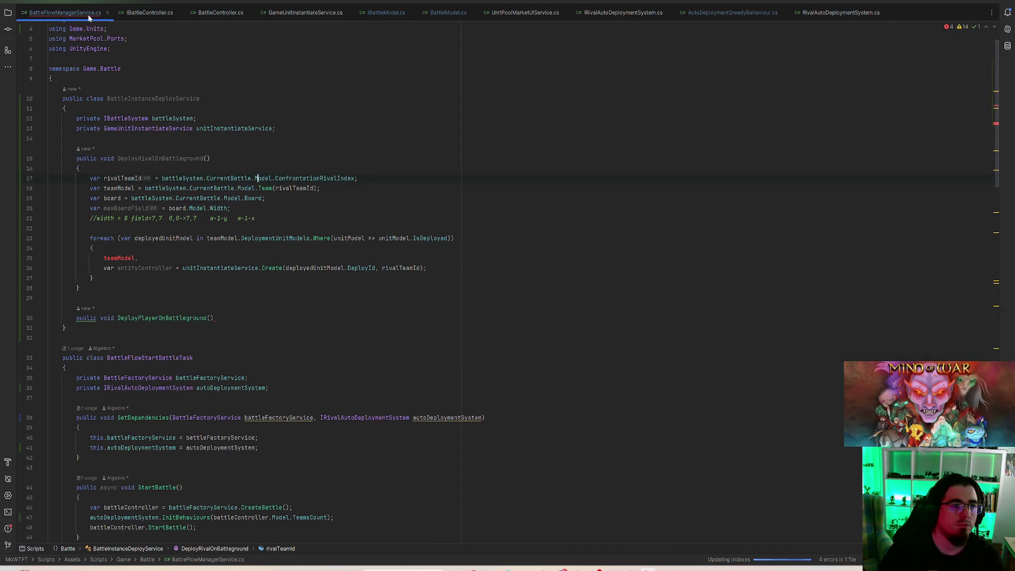
- Replace the unfinished line 25 with a battleSystem.CurrentBattle.Model.MoveDeployedUnit call
left_click_drag(161, 257, 101, 257)
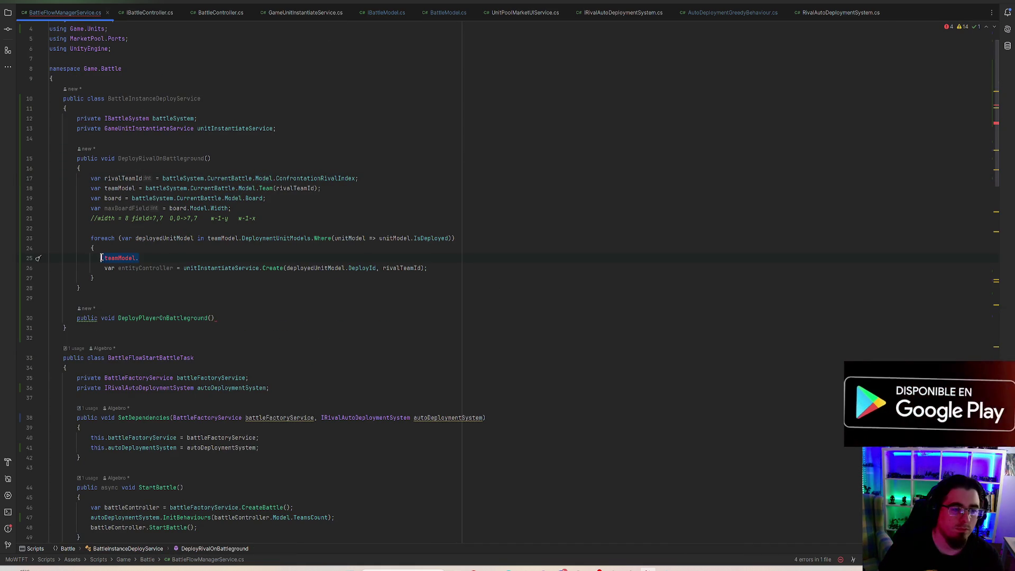
type("va")
key("BackSpace")
type("a")
key("BackSpace")
type("battleSystem.")
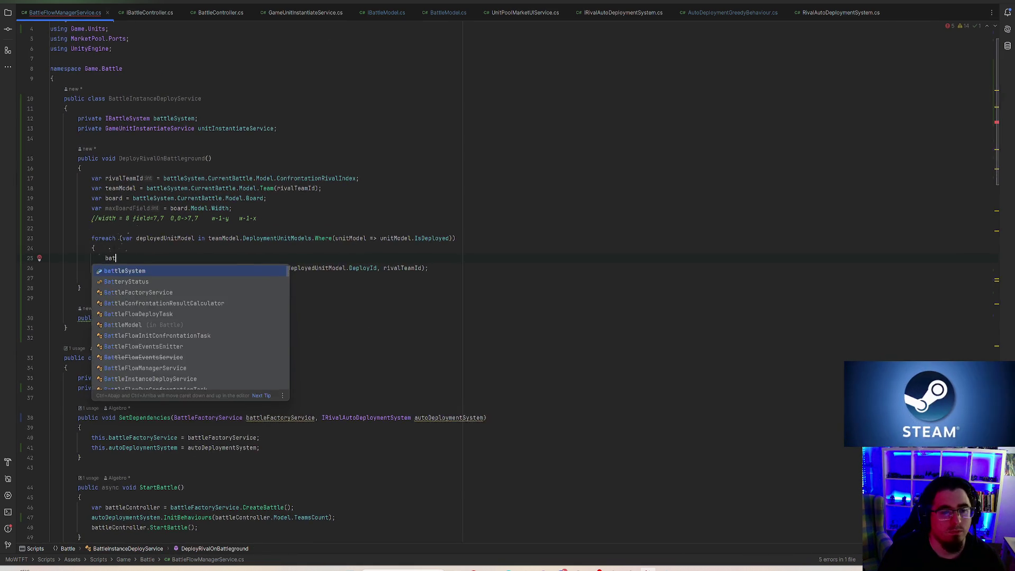
key("Return")
type(".CurrentBattle.")
key("Return")
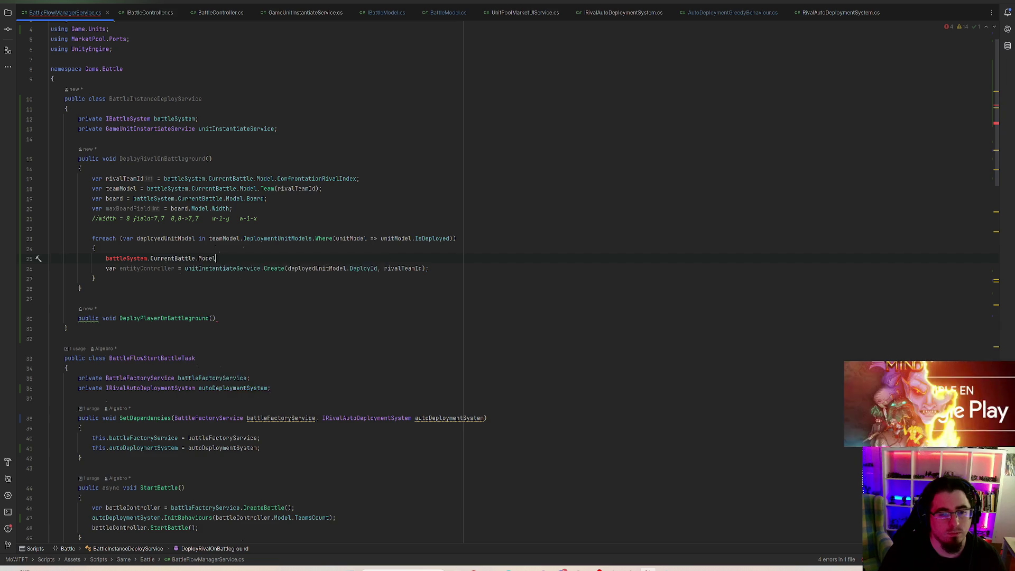
type(".Move")
key("Return")
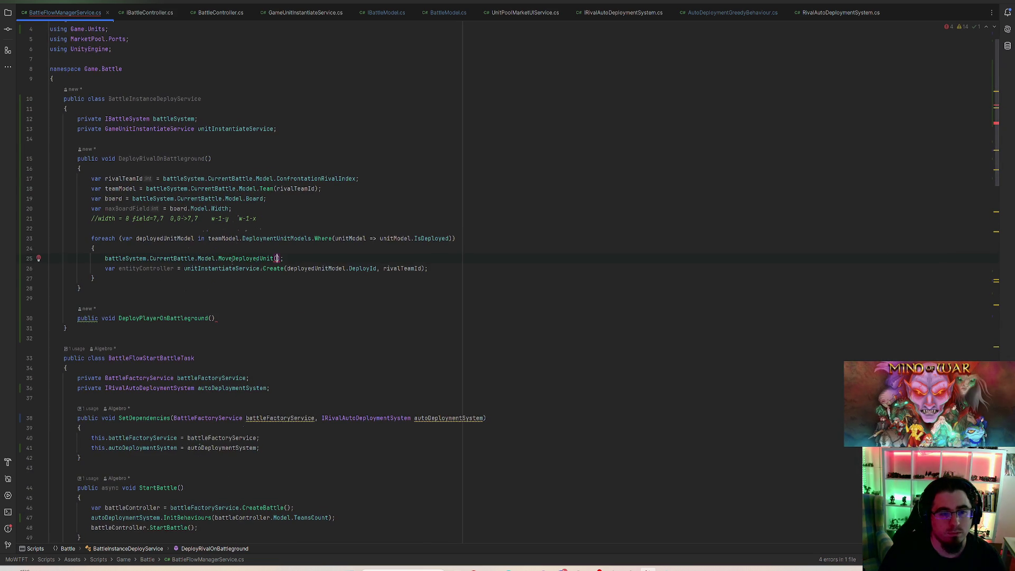
- Pass deployedUnitModel.DeployId and rivalTeamId as the first two arguments
type("de")
key("Return")
type(".")
key("Return")
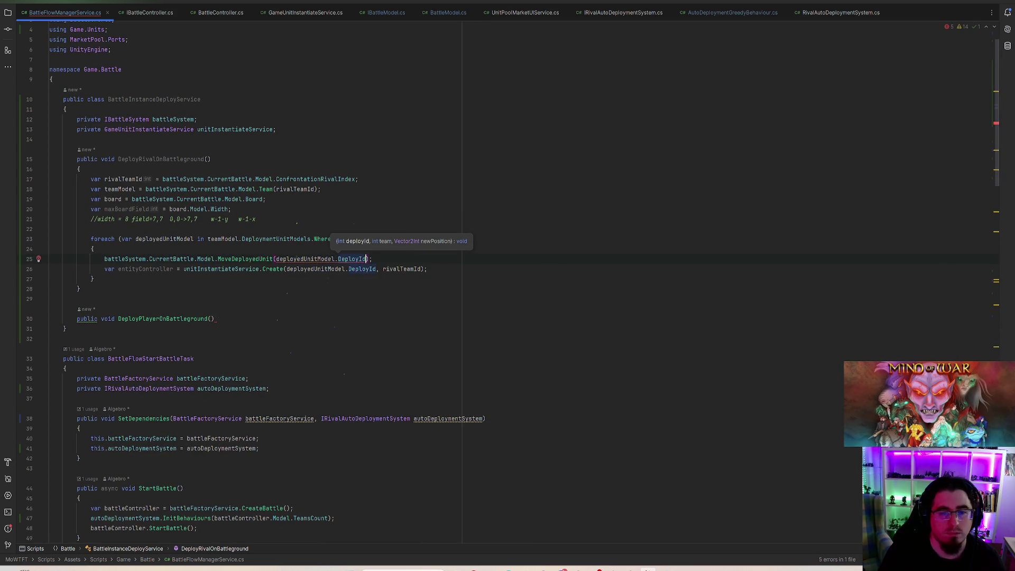
type(", r")
key("Return")
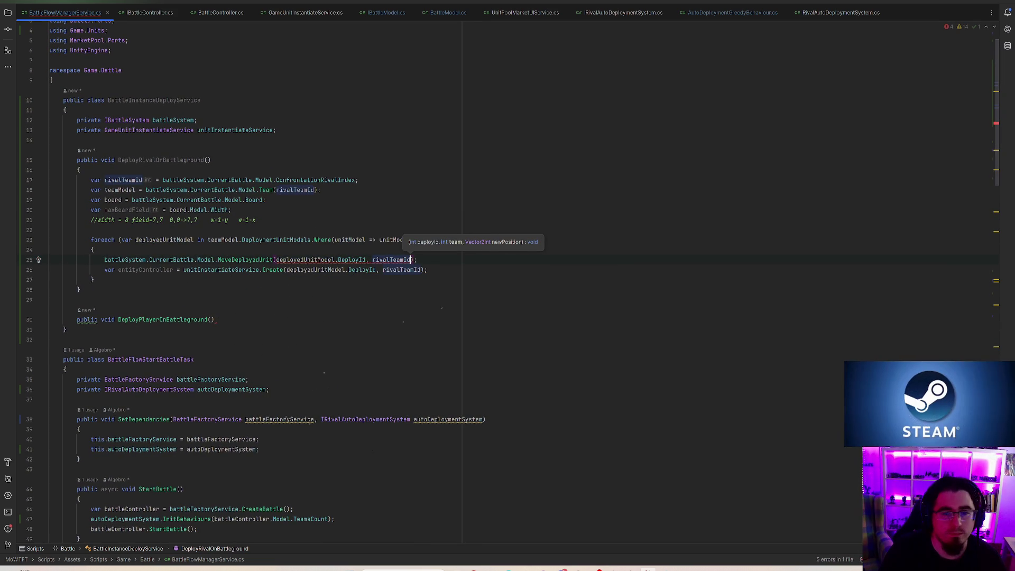
type(",")
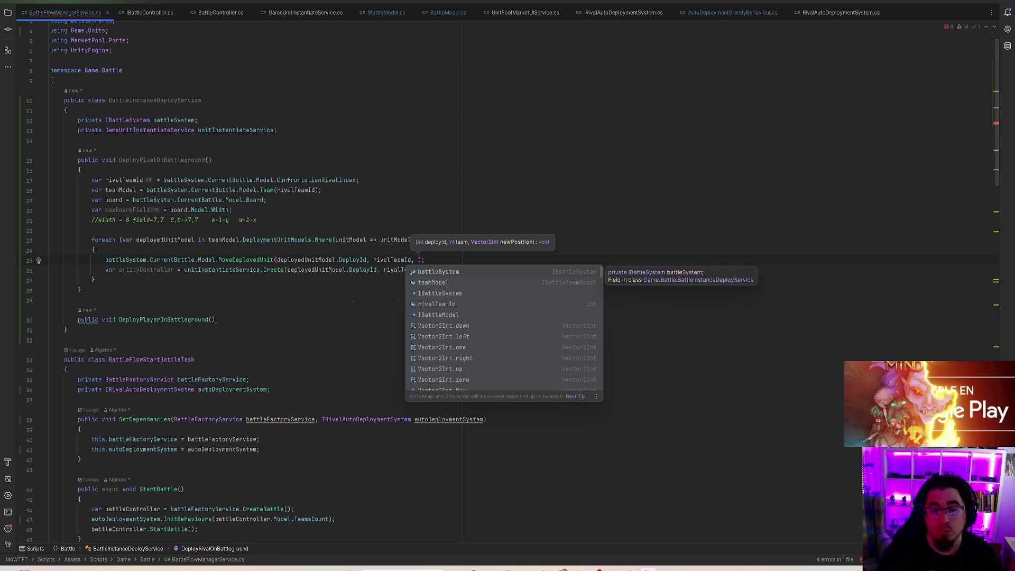
key("Escape")
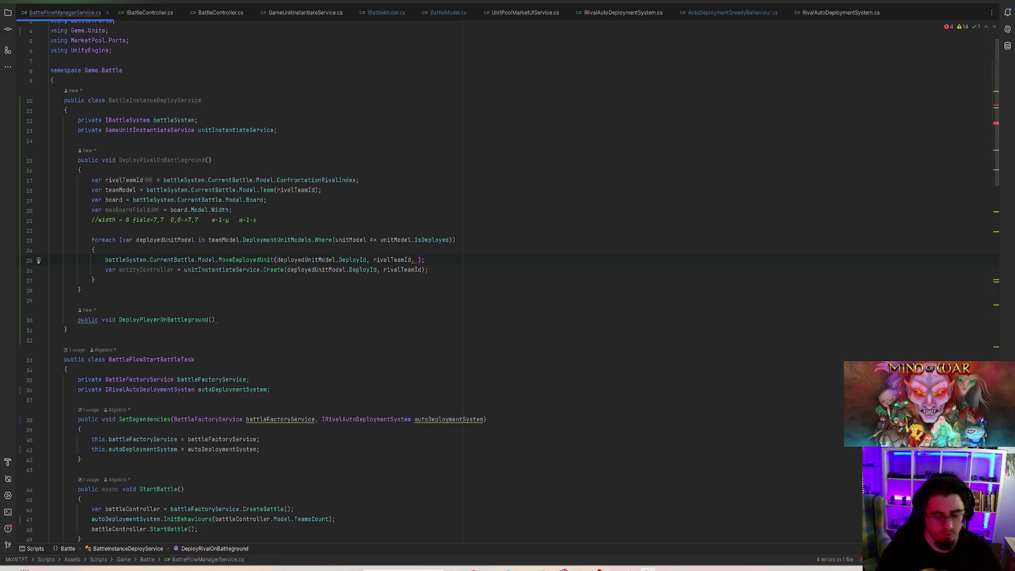
- Add InversePosition(maxBoardField, deployedUnitModel.DeployPosition) as the third argument
type("InversePosi")
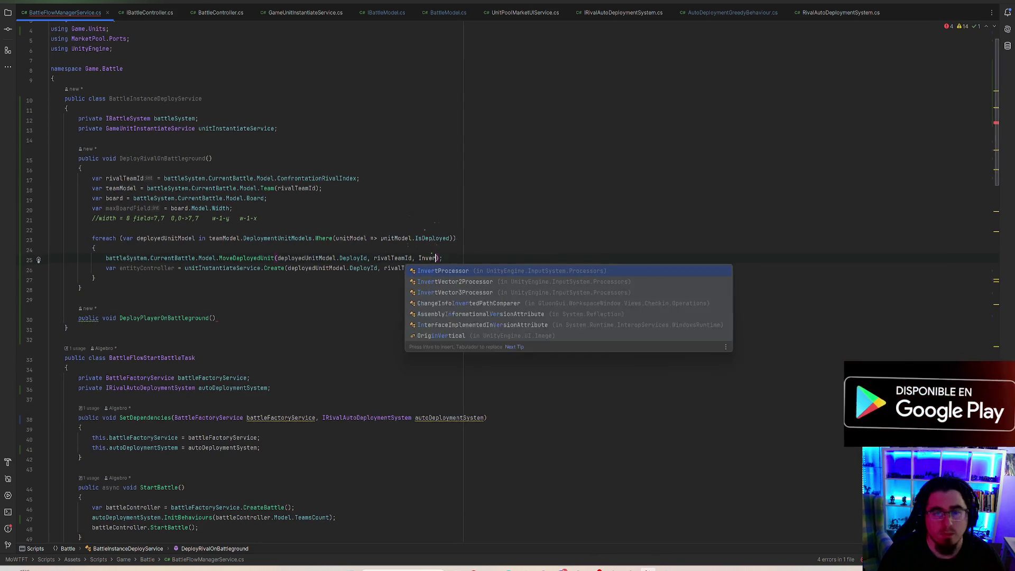
type("tion(bi")
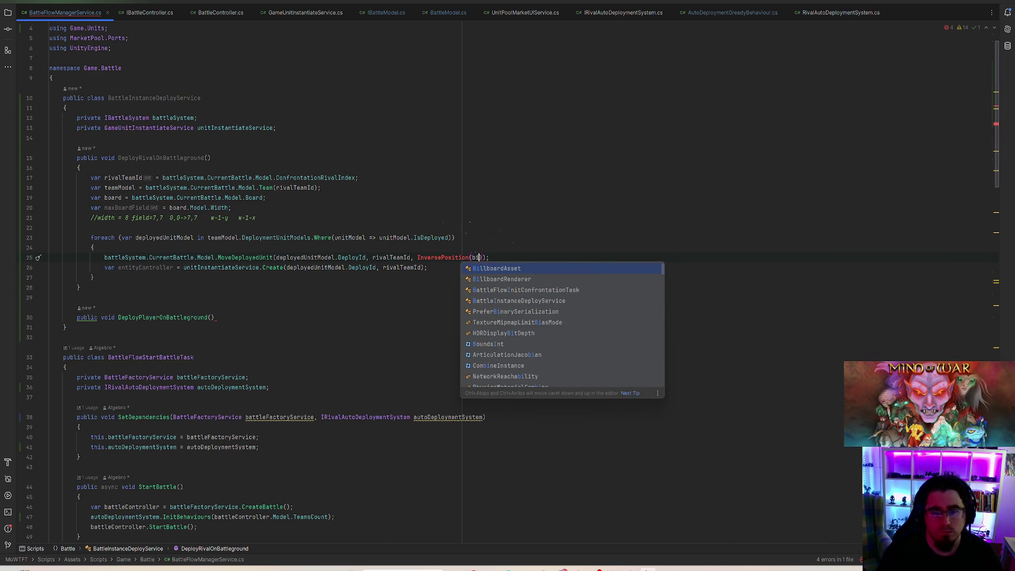
type("b")
type("f")
key("Return")
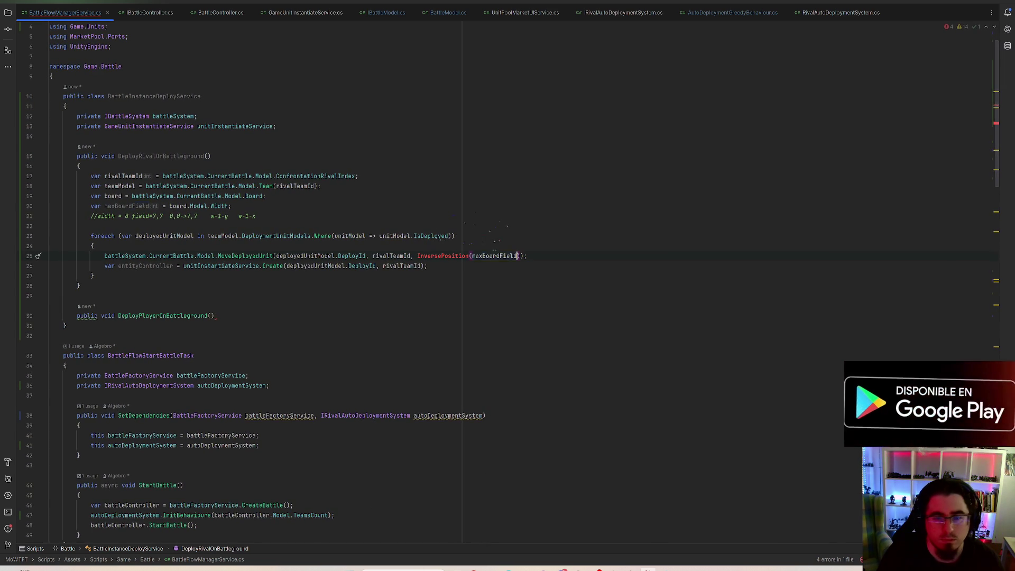
type(",")
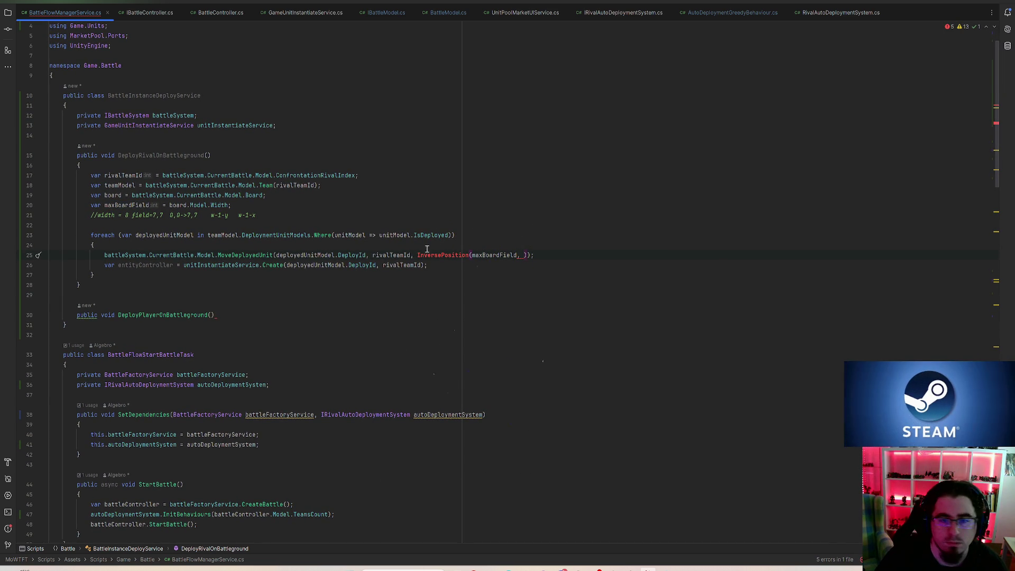
left_click_drag(250, 201, 17, 208)
left_click(453, 214)
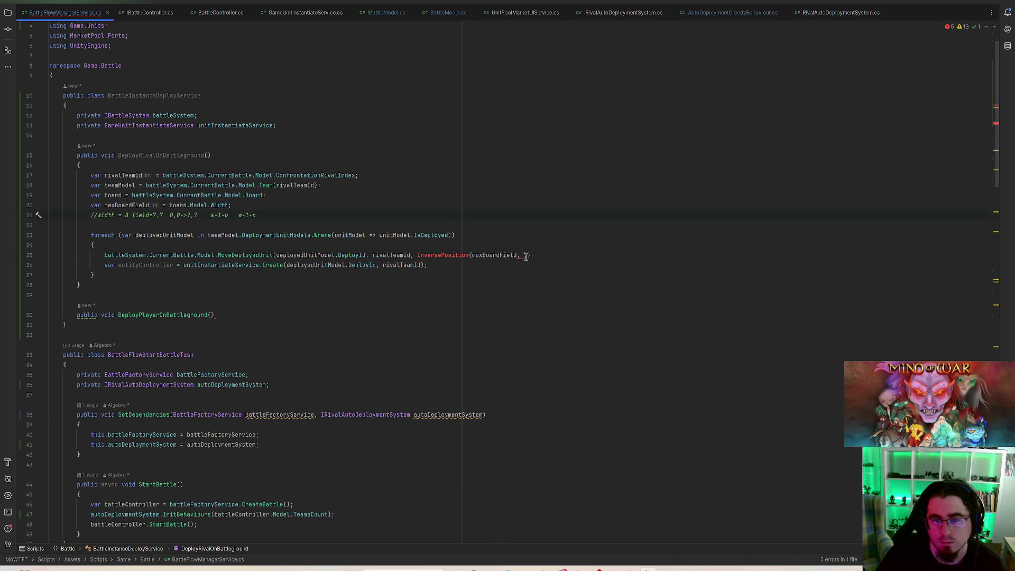
type(",")
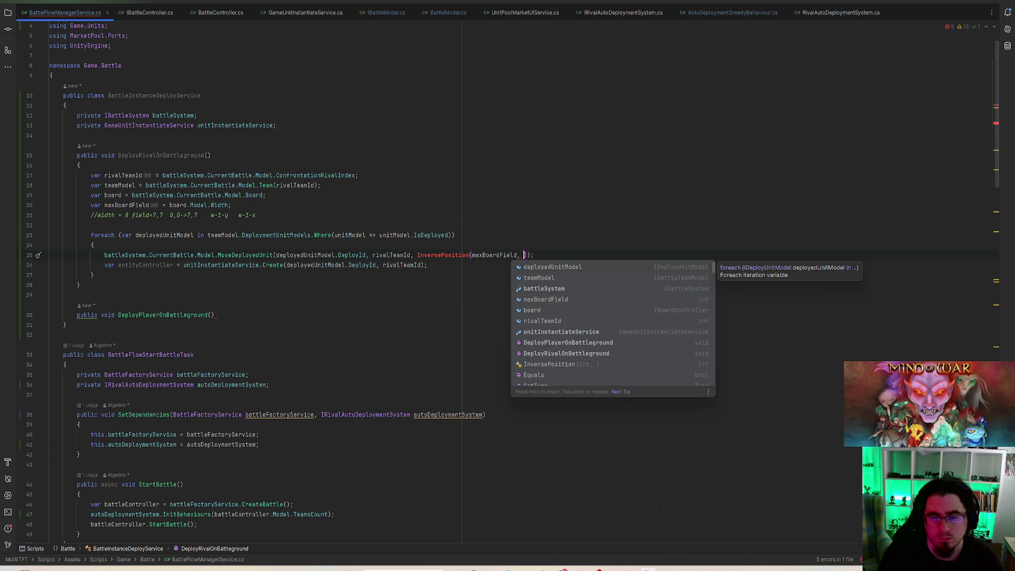
key("Return")
type(".")
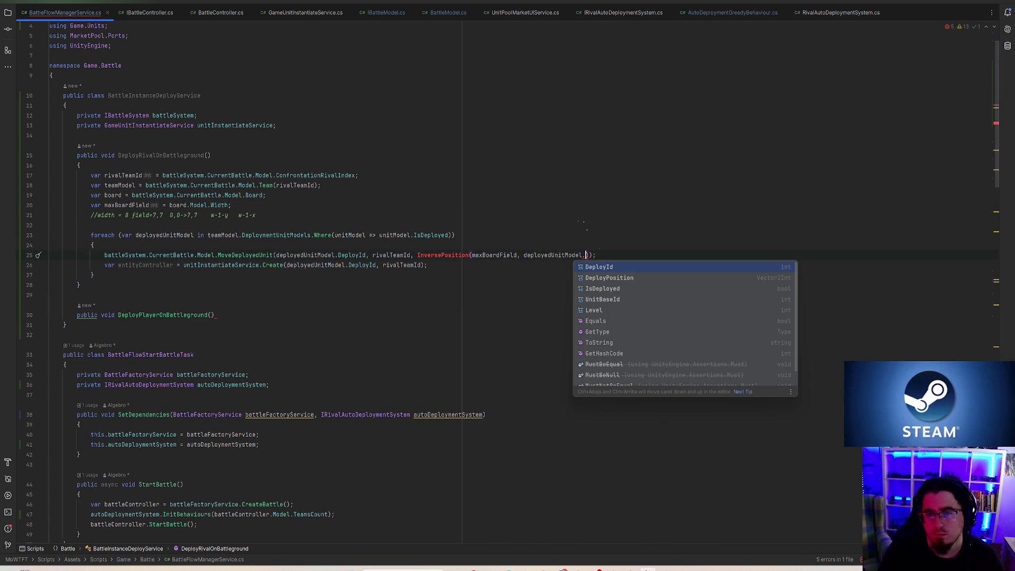
key("Return")
type(")")
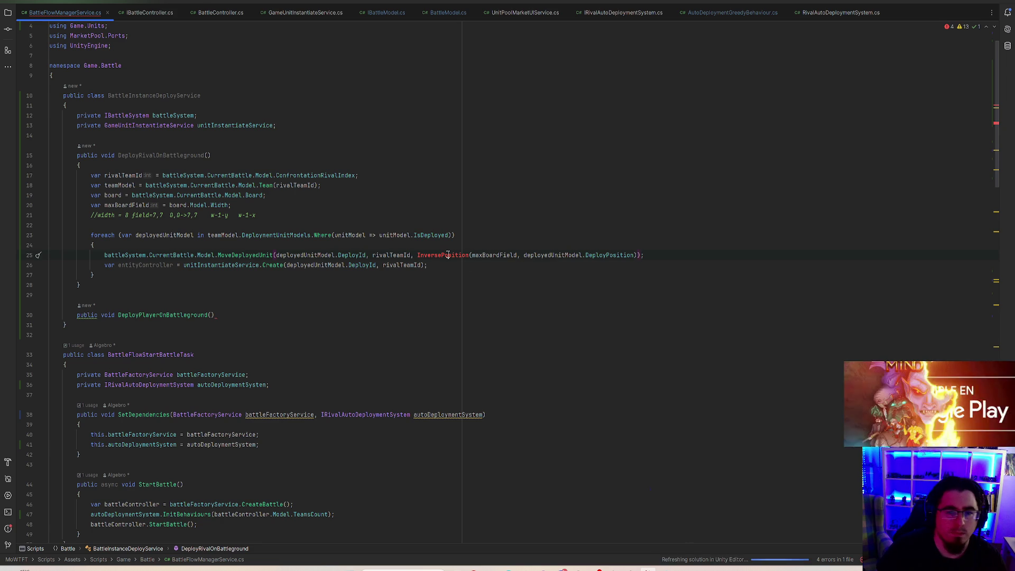
- Rename the call to CalculateInversePosition and generate the missing method stub
left_click(448, 256)
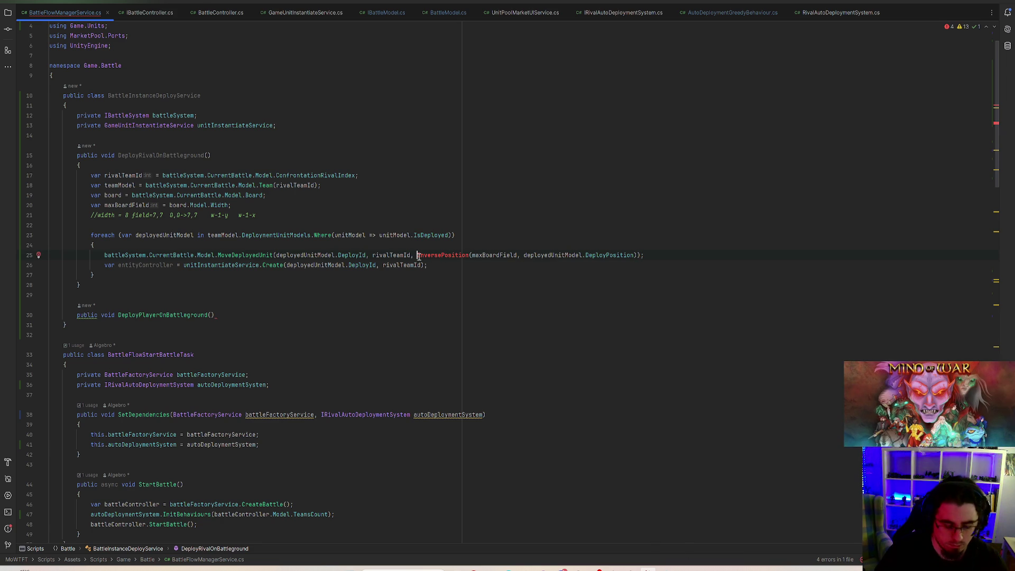
type("Calculate")
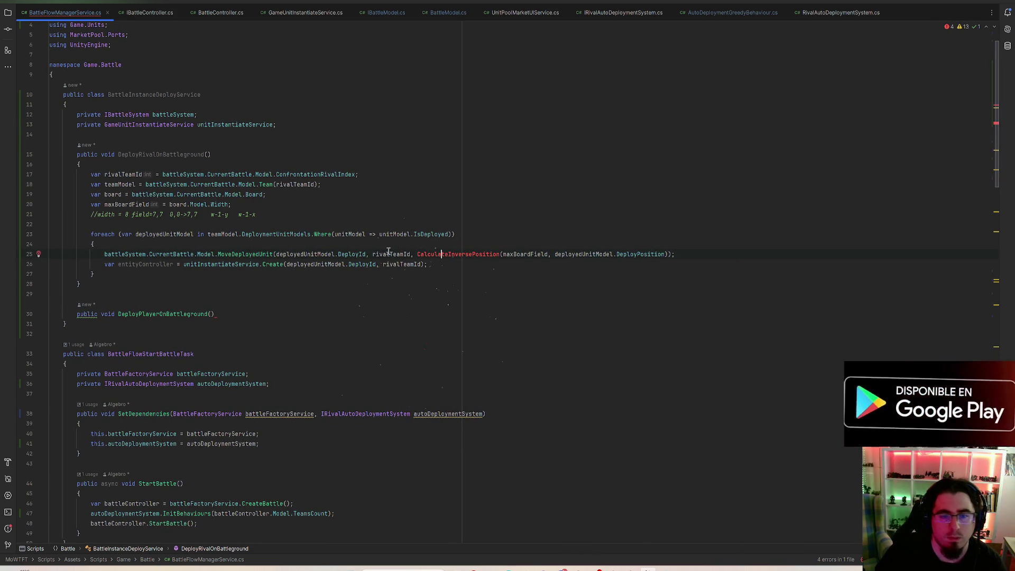
left_click(39, 256)
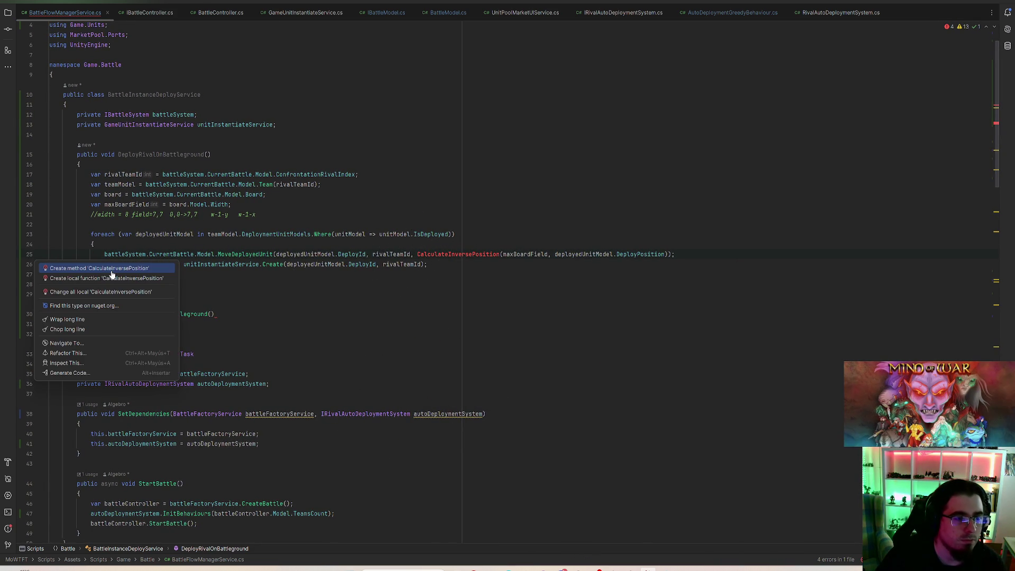
left_click(112, 272)
left_click(261, 305)
left_click(361, 309)
- Turn the CalculateInversePosition stub into an expression body returning new Vector2Int()
left_click(266, 305)
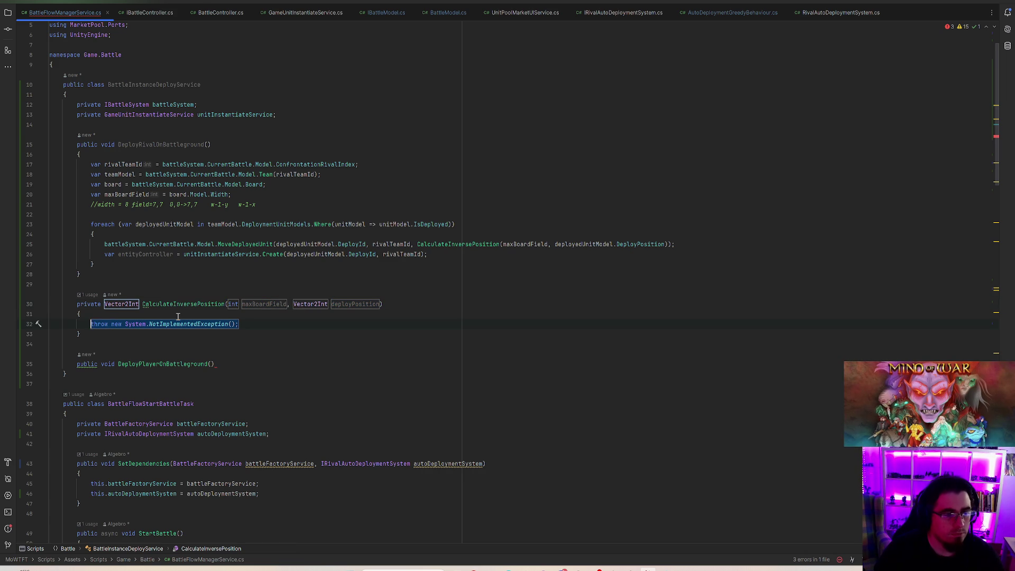
key("Delete")
left_click_drag(96, 334, 36, 318)
key("BackSpace")
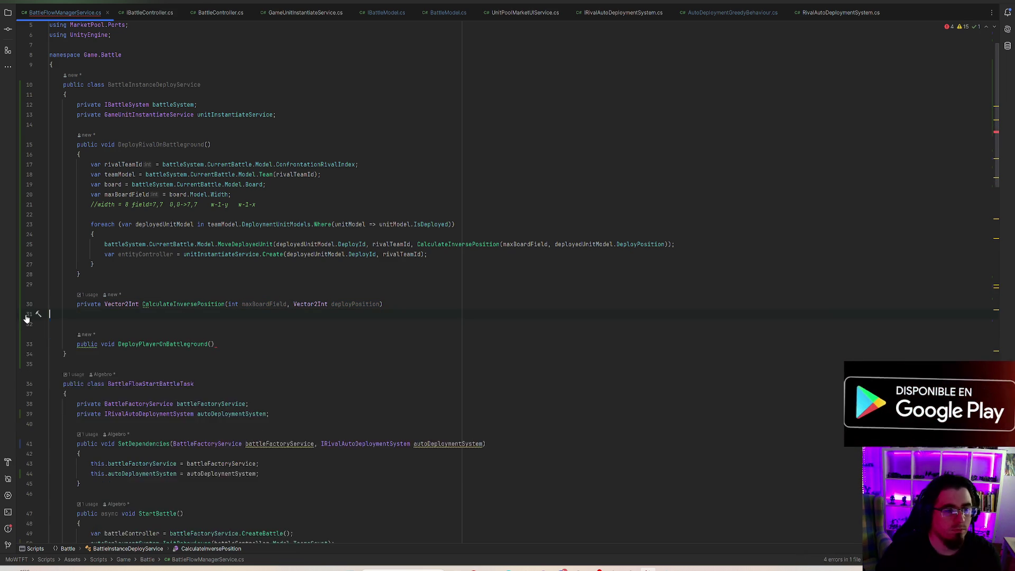
key("BackSpace")
type("=> re")
key("BackSpace")
key("BackSpace")
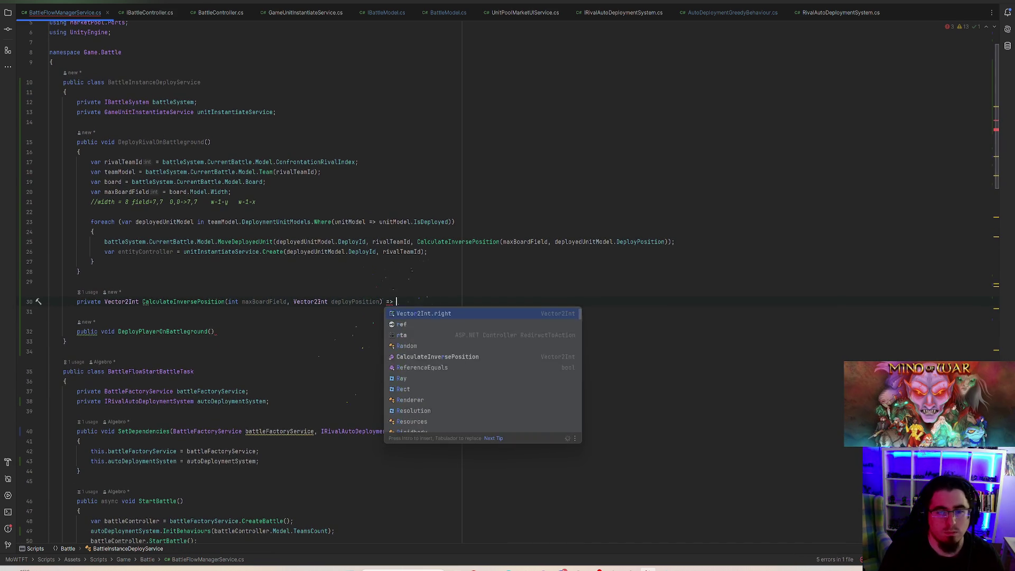
type("new Vec")
key("Return")
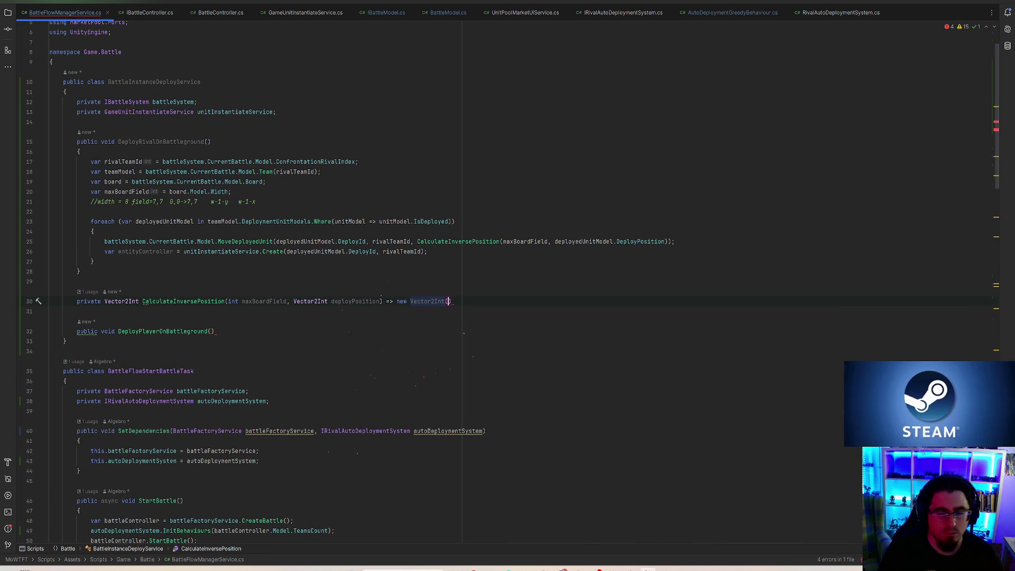
- Rename the parameter to maxField, return (maxField - 1 - deployPosition.y, maxField - 1 - deployPosition.x), and drop redundant Vector2Int
double_click(249, 302)
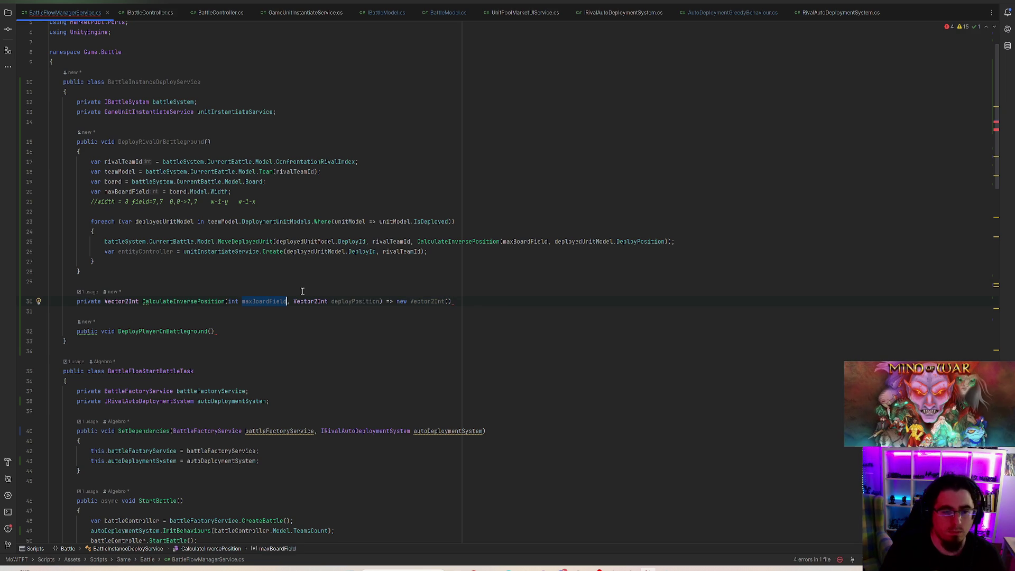
type("max")
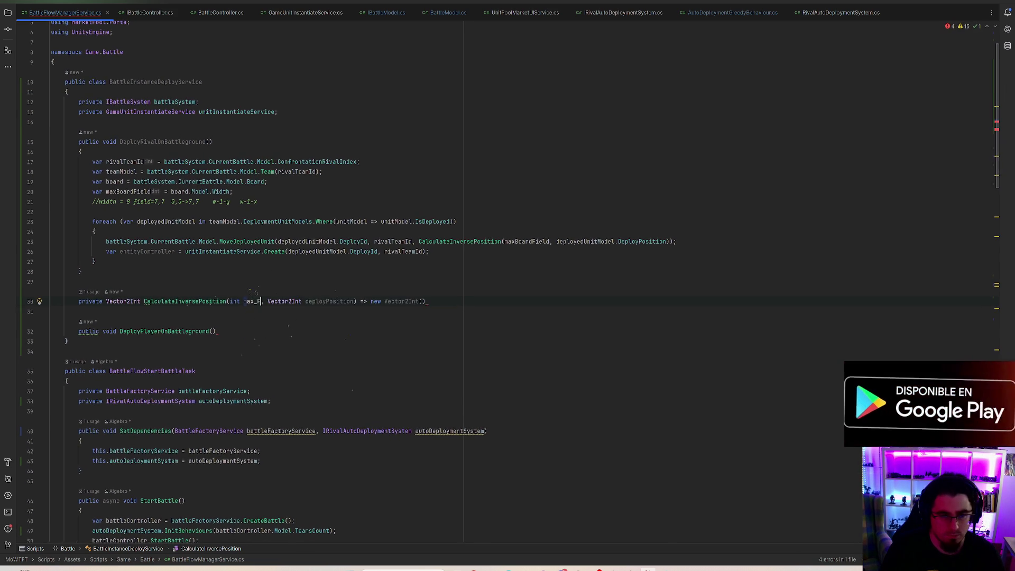
type("Field")
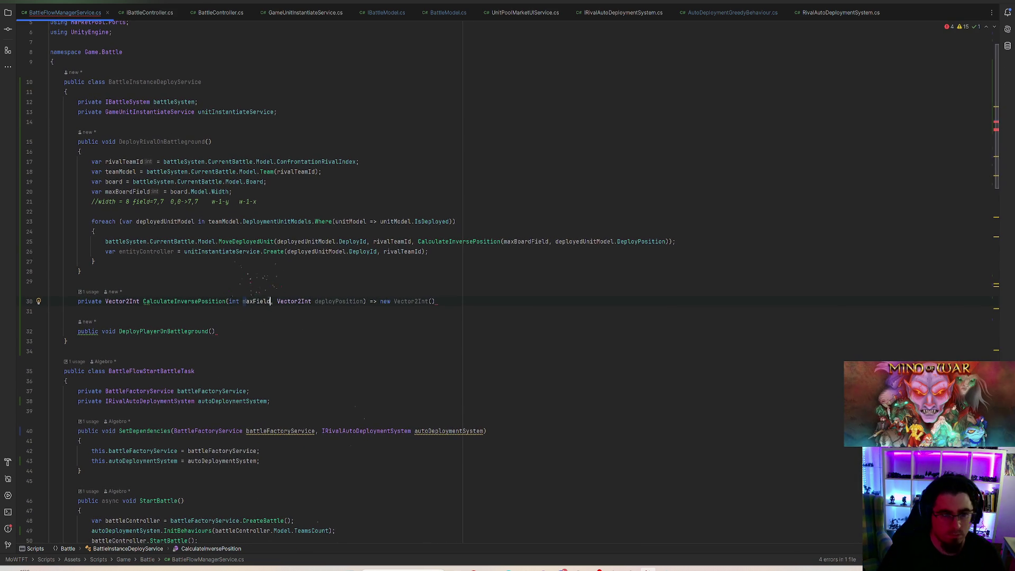
left_click(434, 302)
type("maxField ")
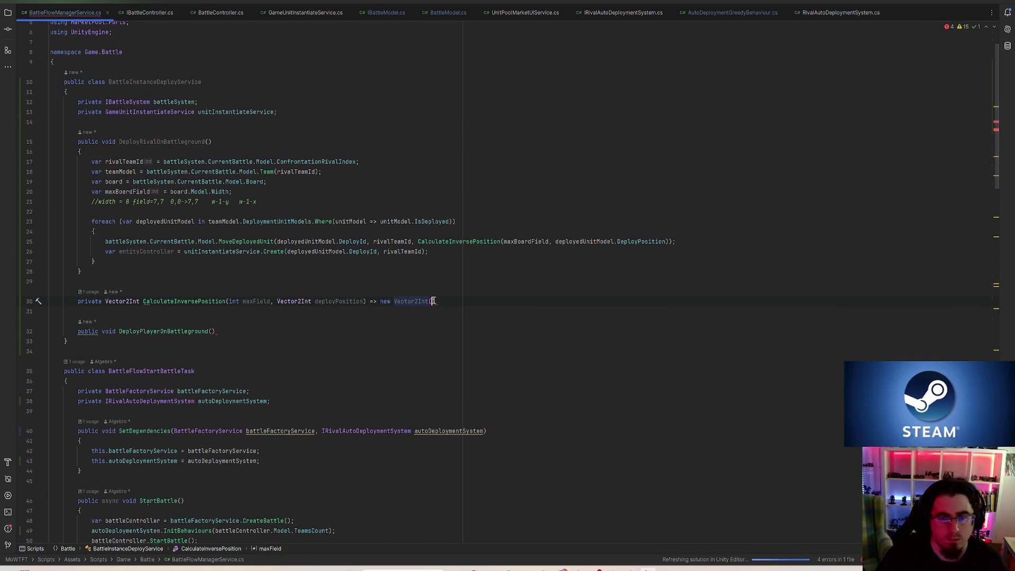
type("- ")
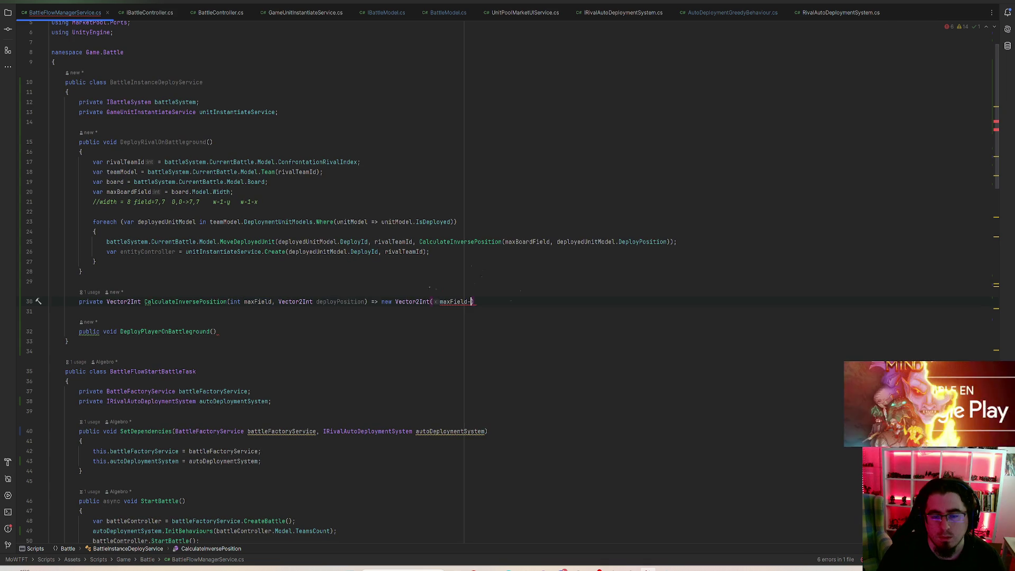
type("1 - deployPosition.y,")
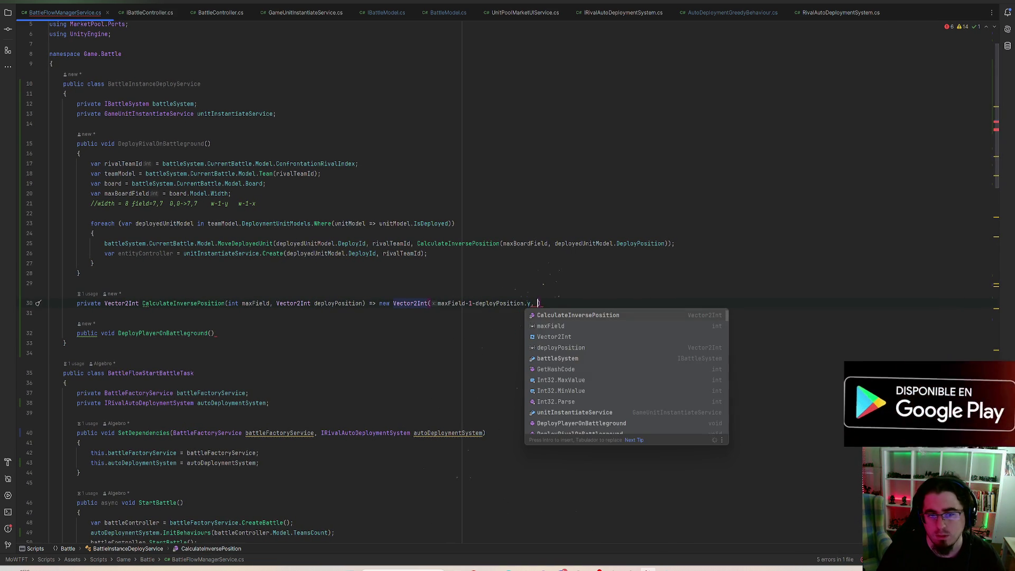
type(" maxField - 1 ")
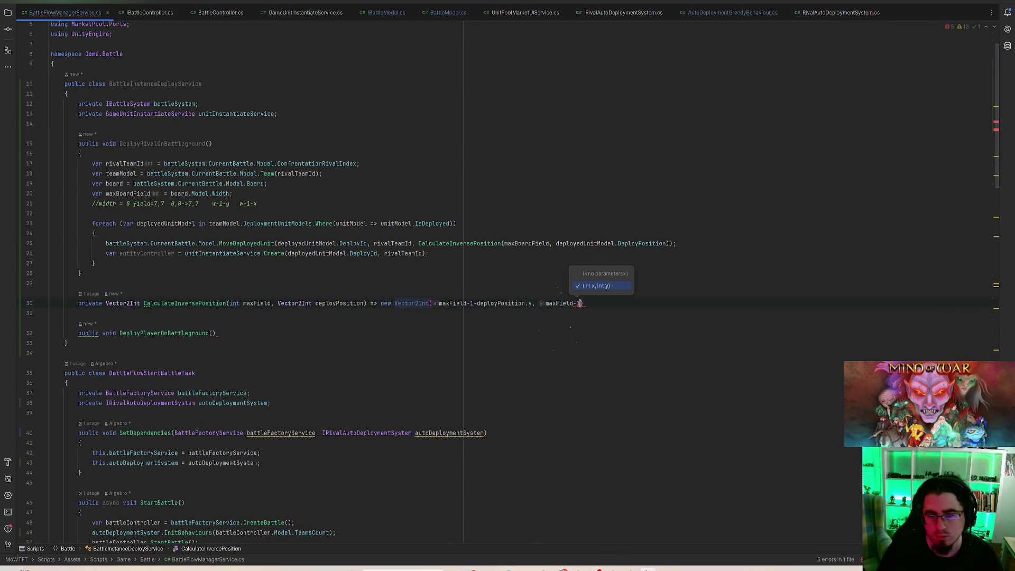
type("- deployPosition.x)")
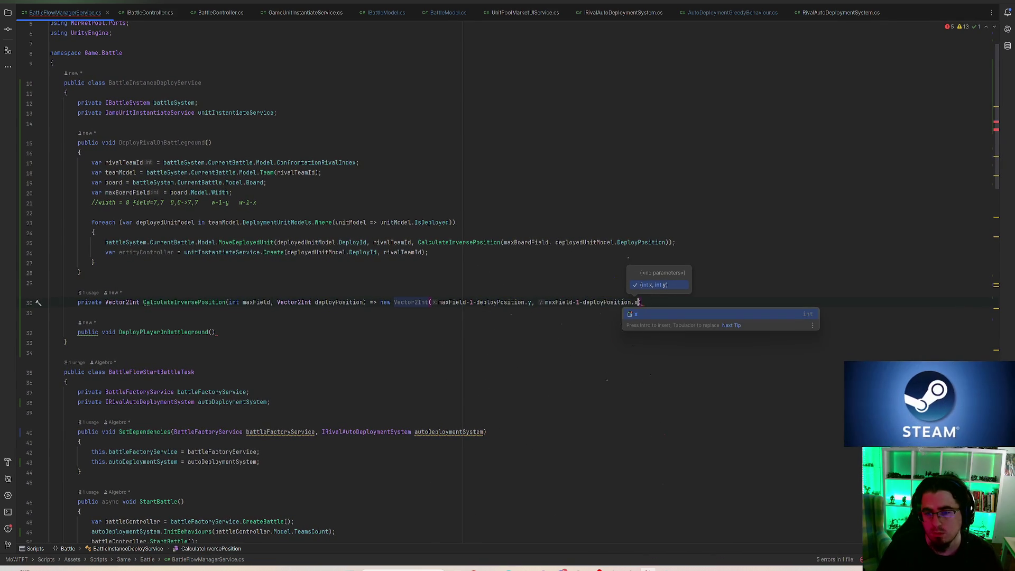
type(";")
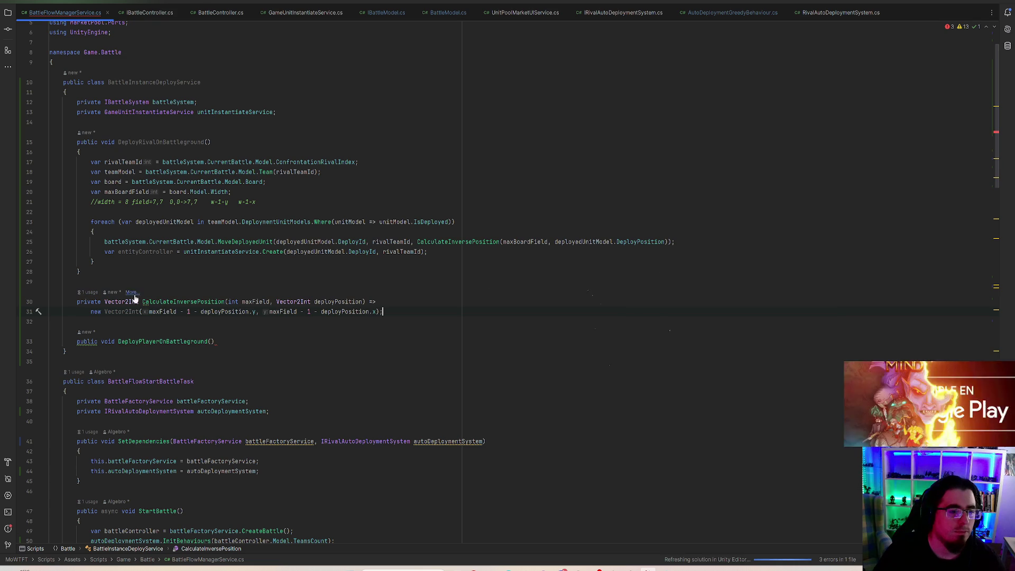
left_click(134, 307)
key("alt+Return")
key("Return")
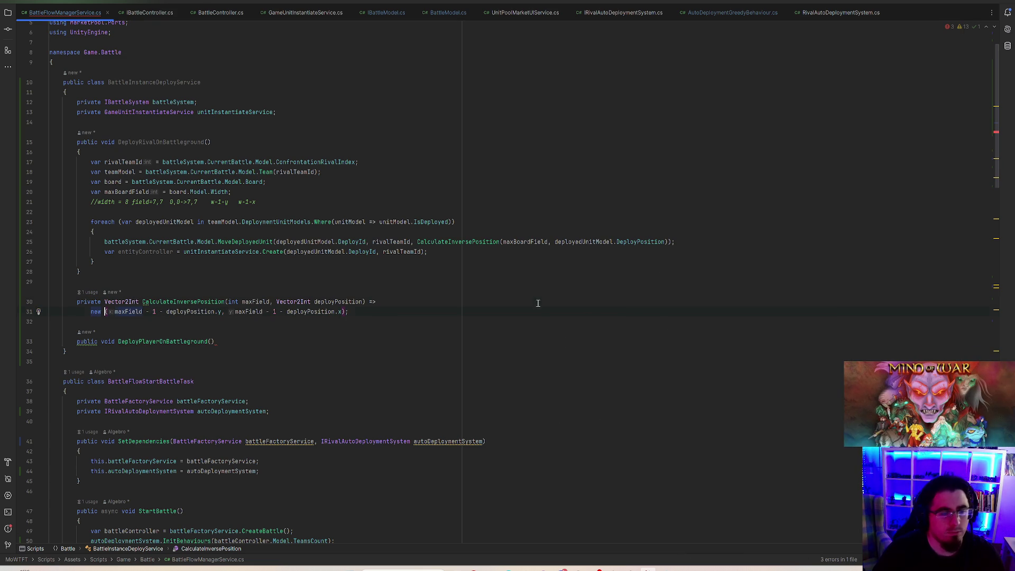
- Start a new body line after the DeployPlayerOnBattleground declaration
left_click(543, 223)
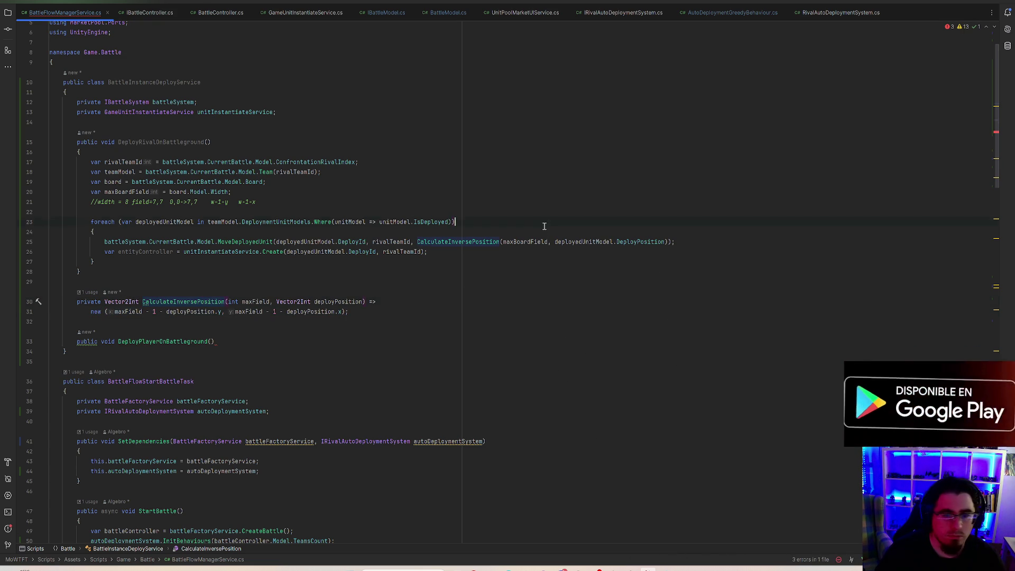
left_click(142, 252)
left_click(123, 261)
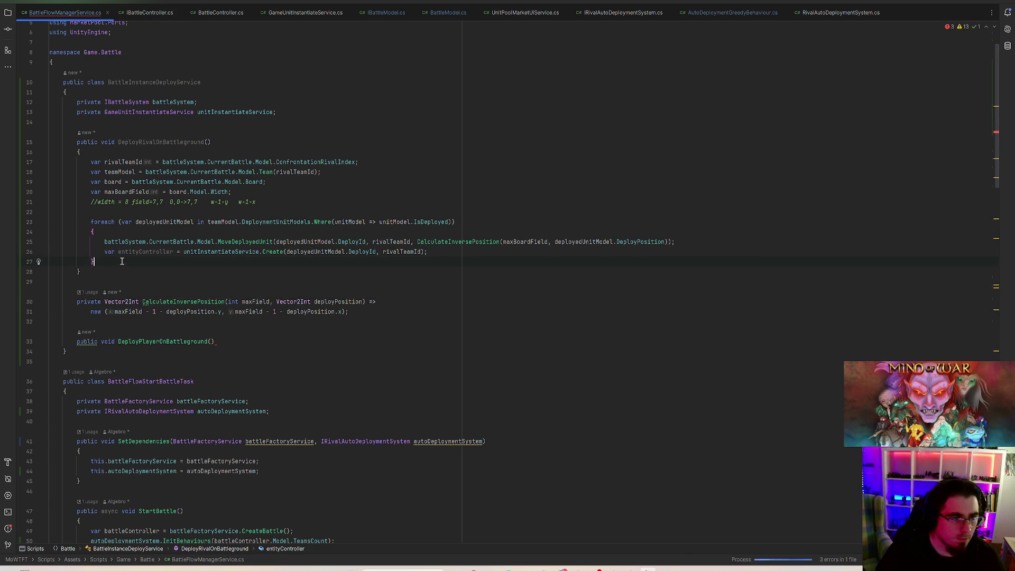
left_click(237, 340)
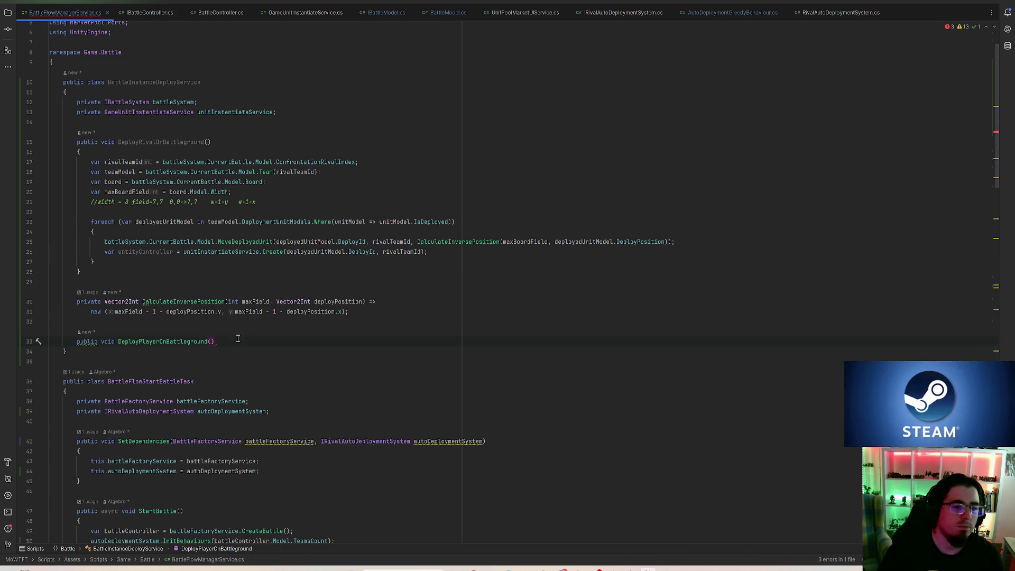
key("Return")
- Give DeployPlayerOnBattleground a brace body and move BattleInstanceDeployService into its own file
type("{")
key("Return")
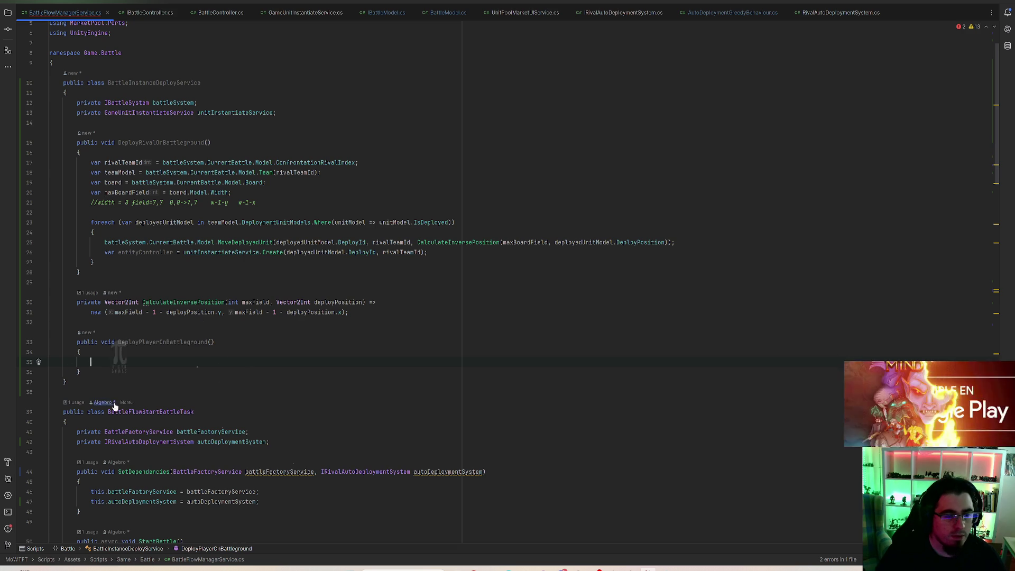
left_click(137, 84)
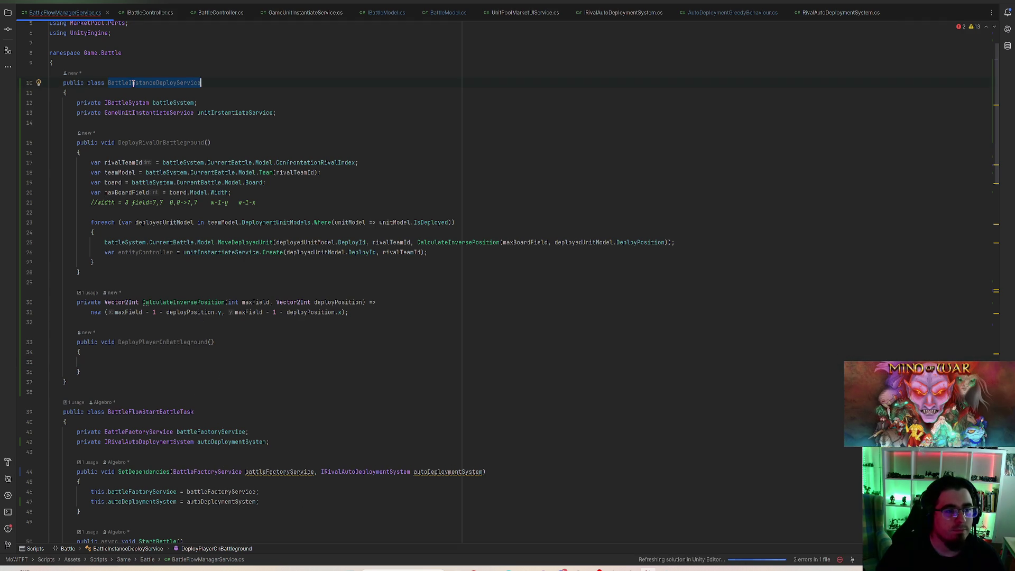
left_click(38, 84)
left_click(82, 108)
key("Return")
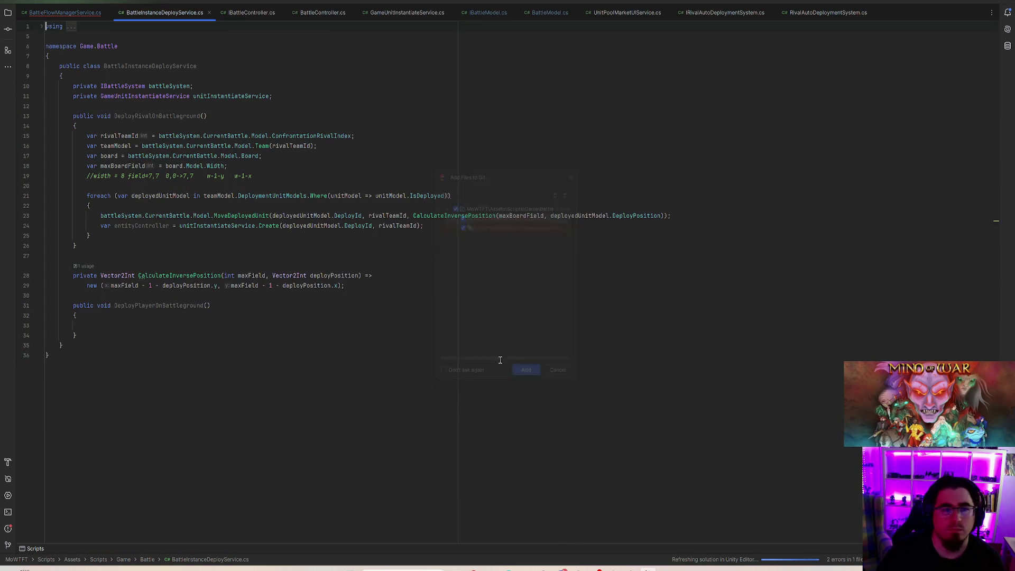
left_click(82, 13)
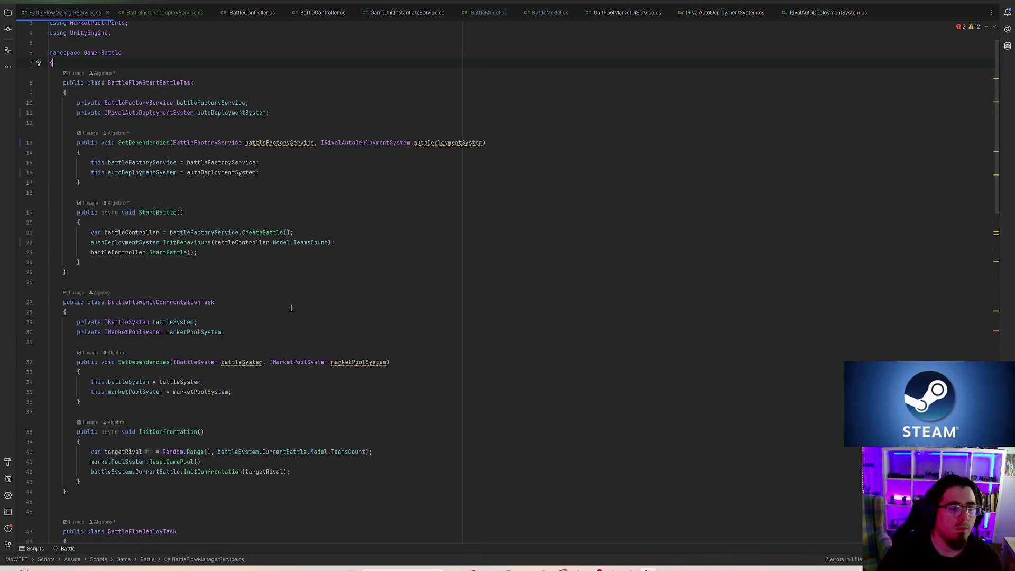
- Add a private BattleInstanceDeployService instanceDeployService field to BattleFlowRunConfrontationTask
scroll(291, 308, "down", 10)
left_click(175, 192)
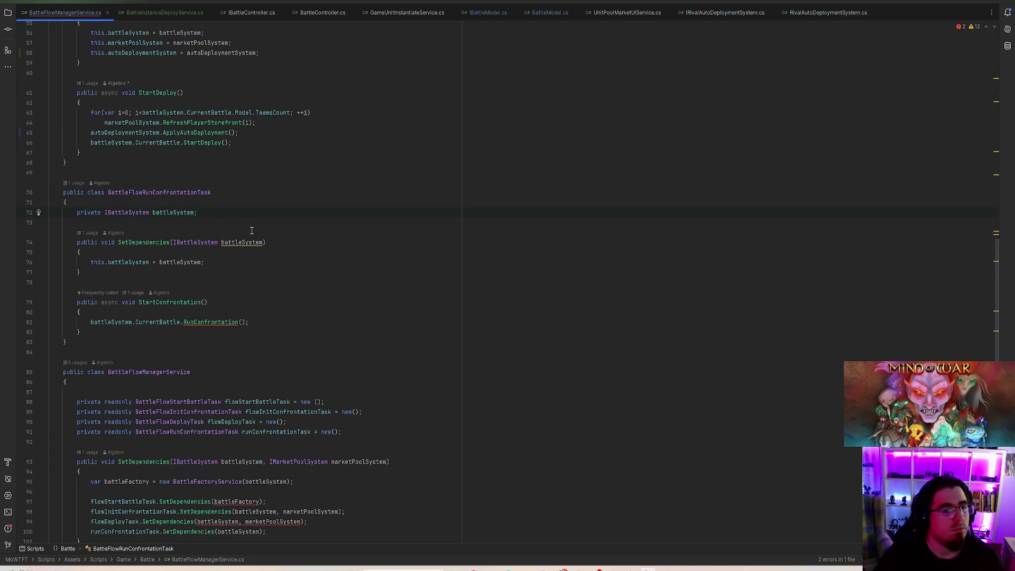
key("Return")
type("private BattleInstanceDeployService ")
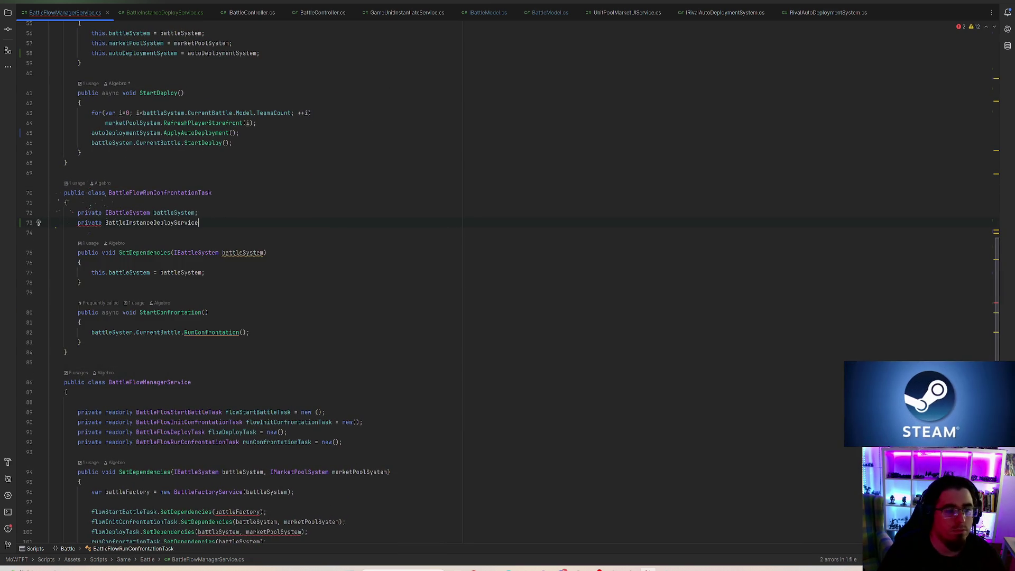
type("instanceDeployService")
type(";")
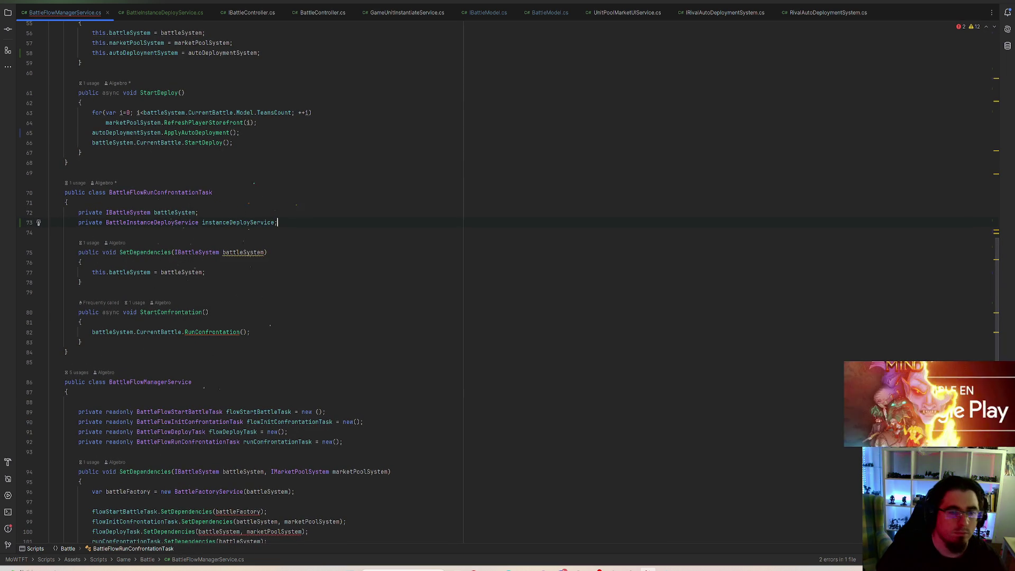
- Add an instanceDeployService parameter to SetDependencies and assign it to the field
left_click(266, 253)
type(",")
key("Return")
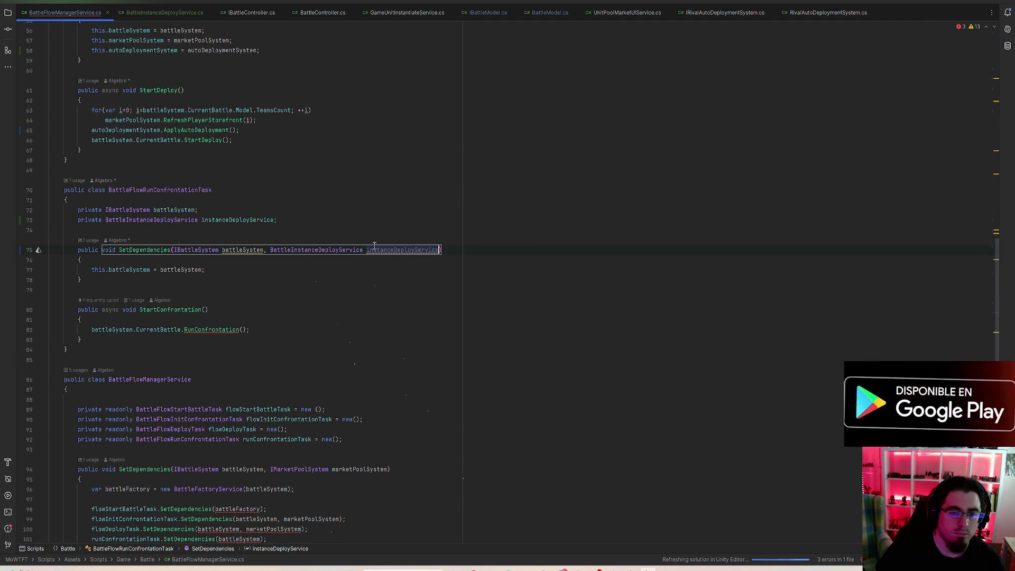
left_click(232, 269)
key("Return")
type("this.instanceDeployService = instanceDeployService;")
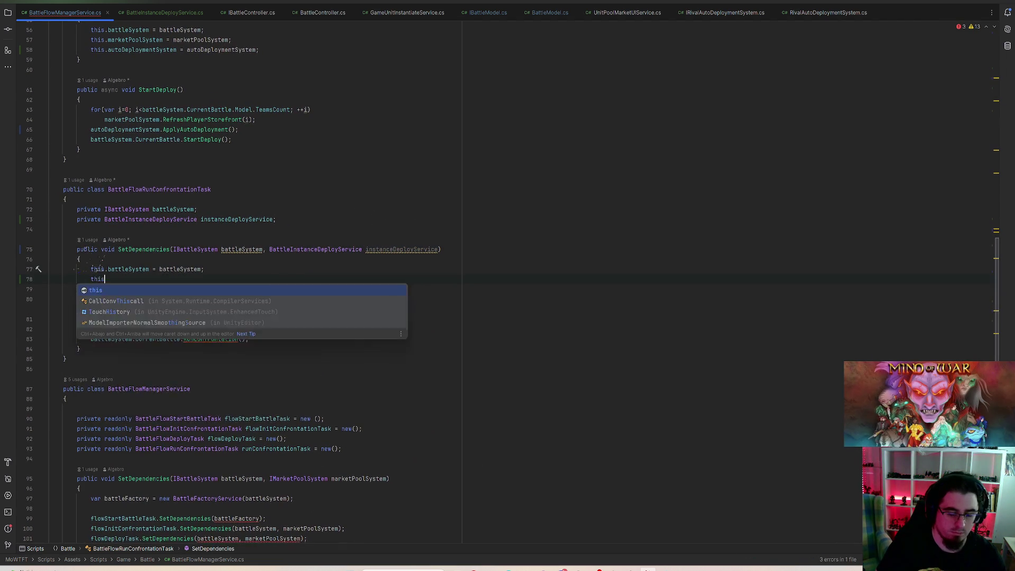
- Call instanceDeployService.DeployRivalOnBattleground() in StartConfrontation before the confrontation runs
left_click(278, 328)
key("Return")
type("instanceDeployService.")
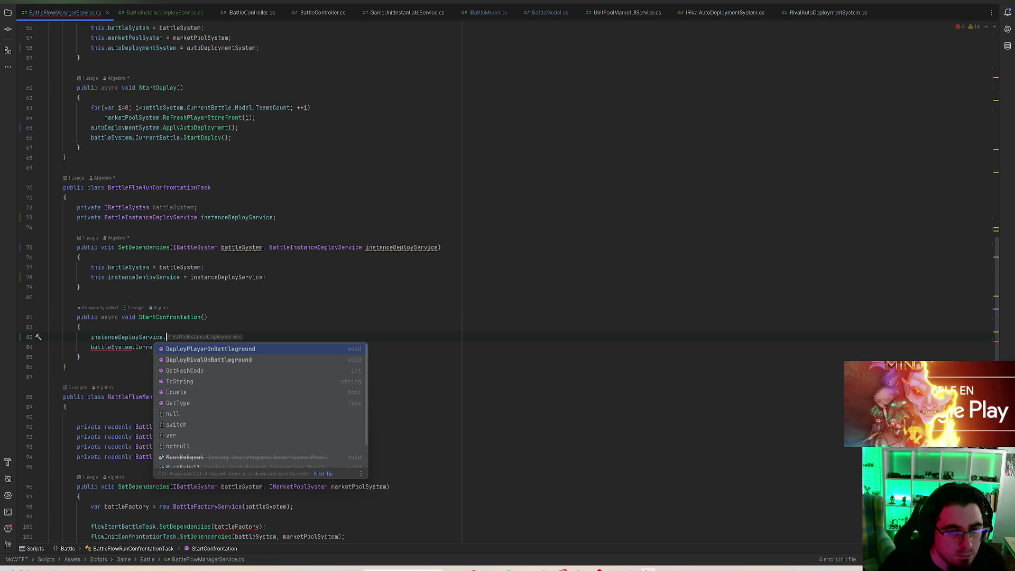
key("Down")
key("Return")
type(";")
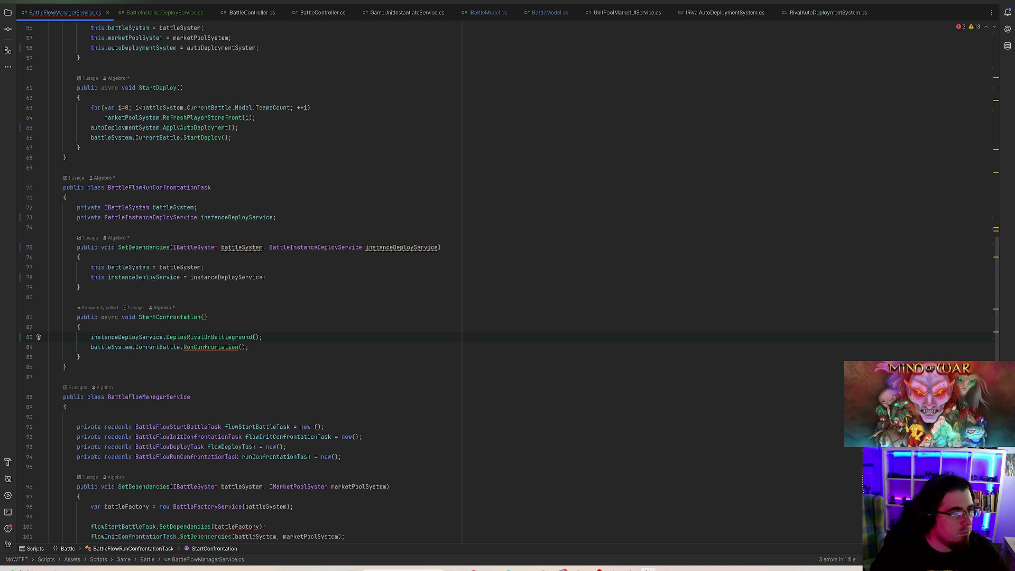
left_click(347, 339)
- Add an IRivalAutoDeploymentSystem autoDeploymentSystem parameter to the manager's SetDependencies method
left_click(318, 347)
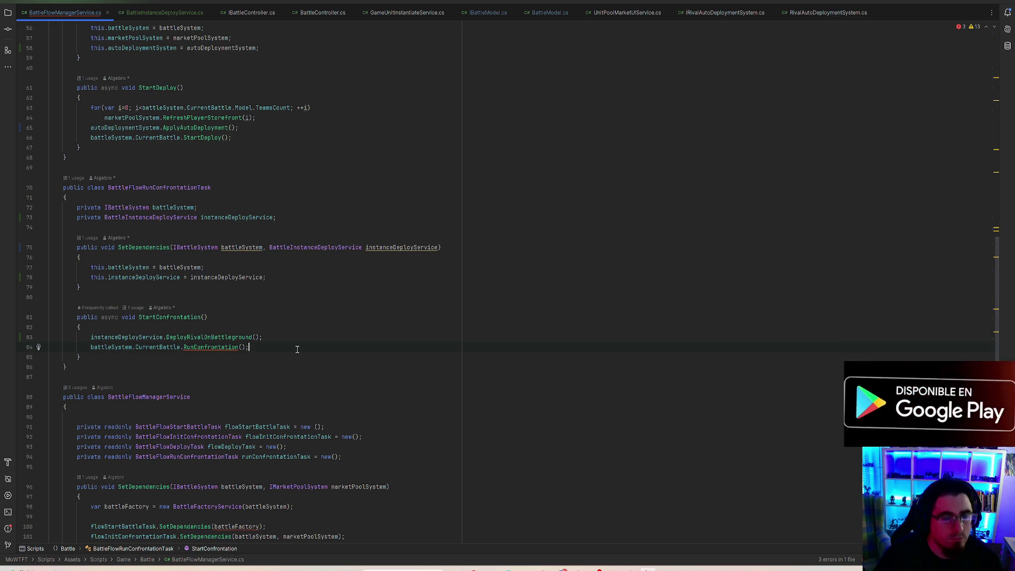
scroll(297, 350, "down", 5)
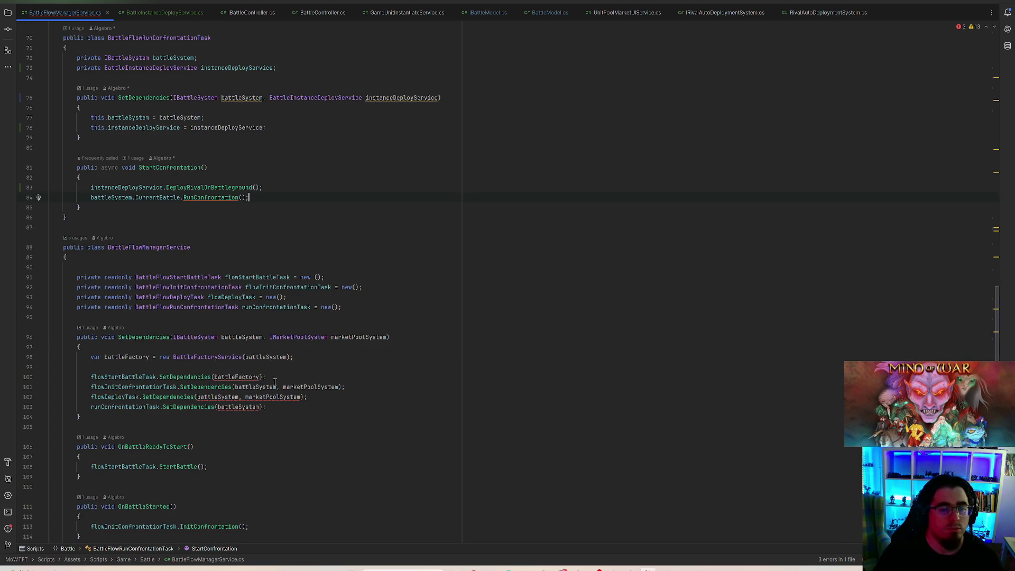
left_click(162, 338)
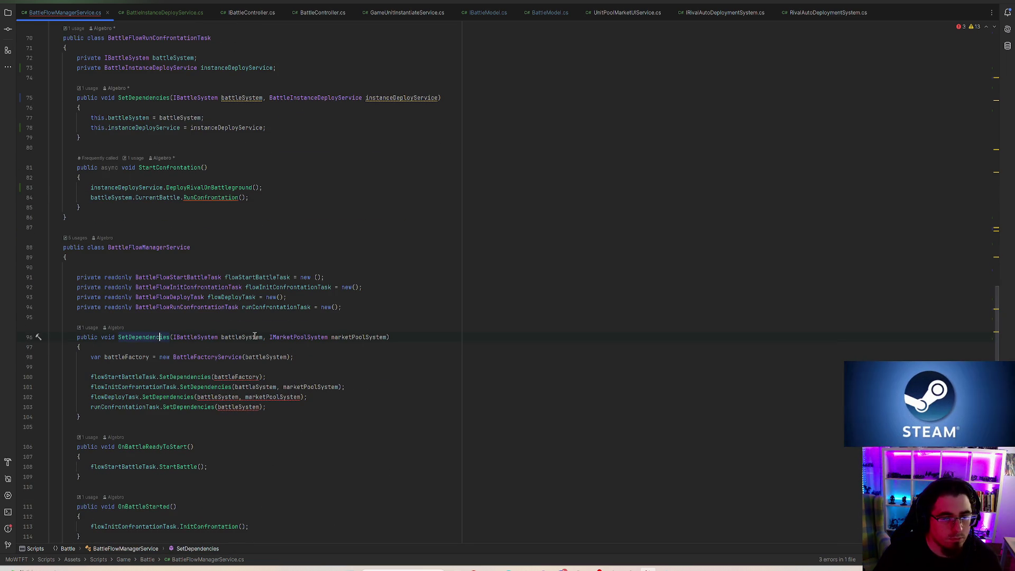
left_click(385, 338)
scroll(439, 349, "up", 15)
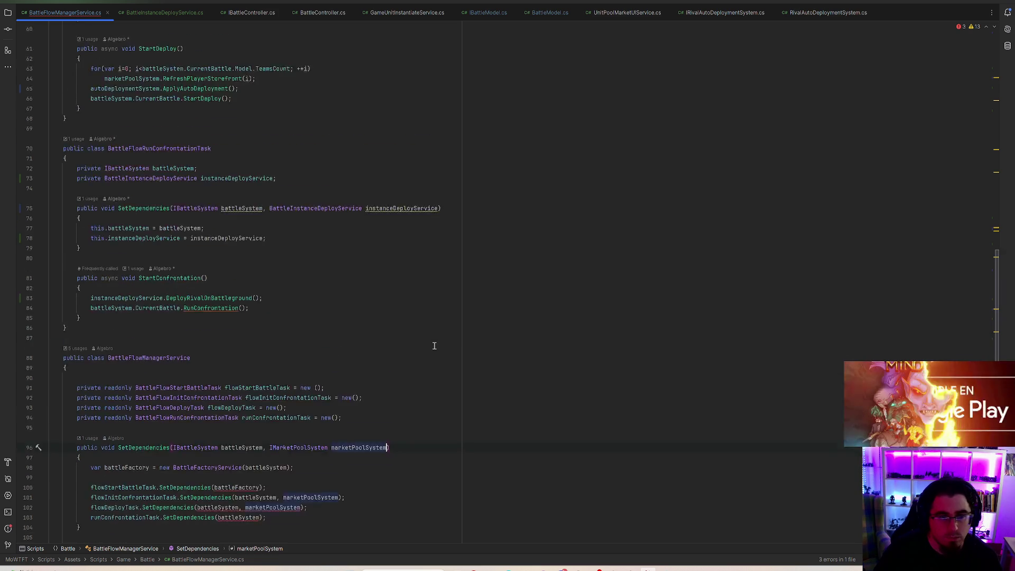
scroll(439, 354, "up", 8)
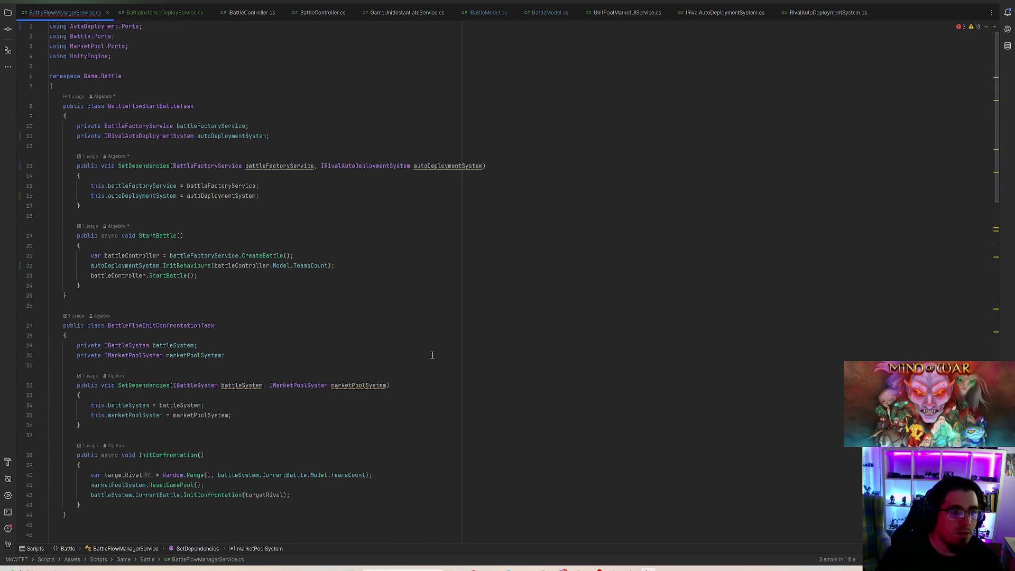
scroll(427, 356, "down", 6)
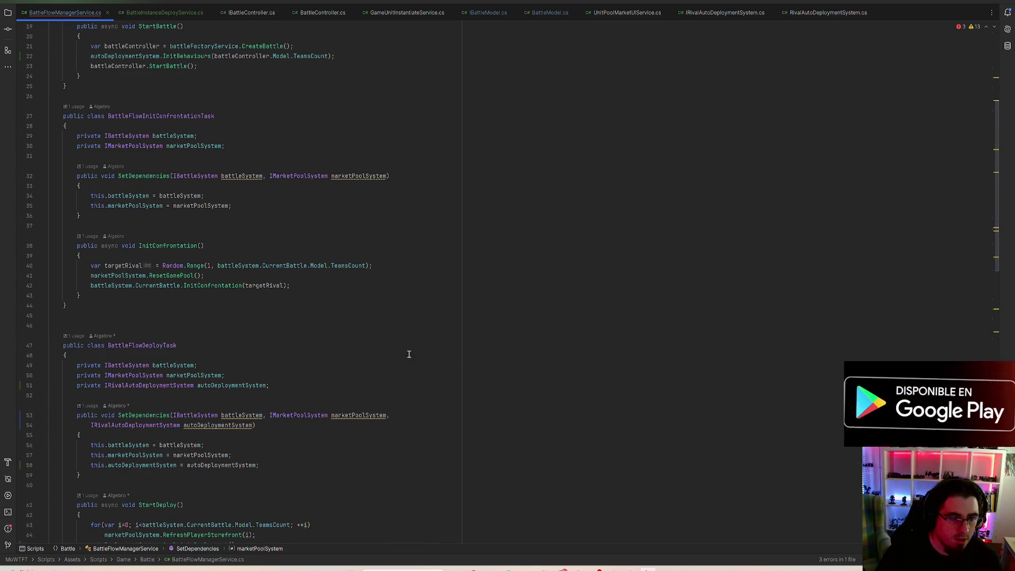
scroll(376, 379, "down", 20)
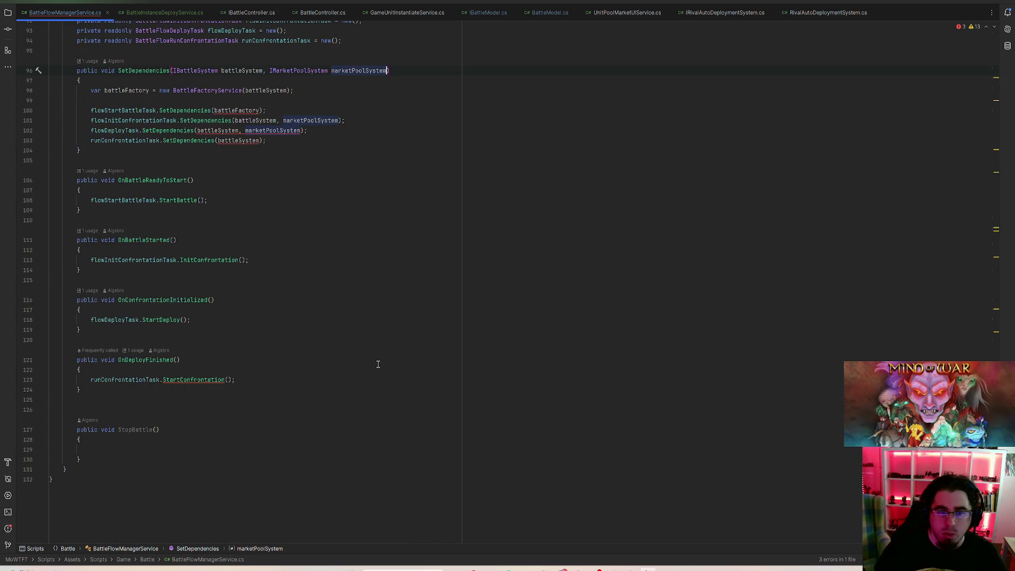
type(", IRiv")
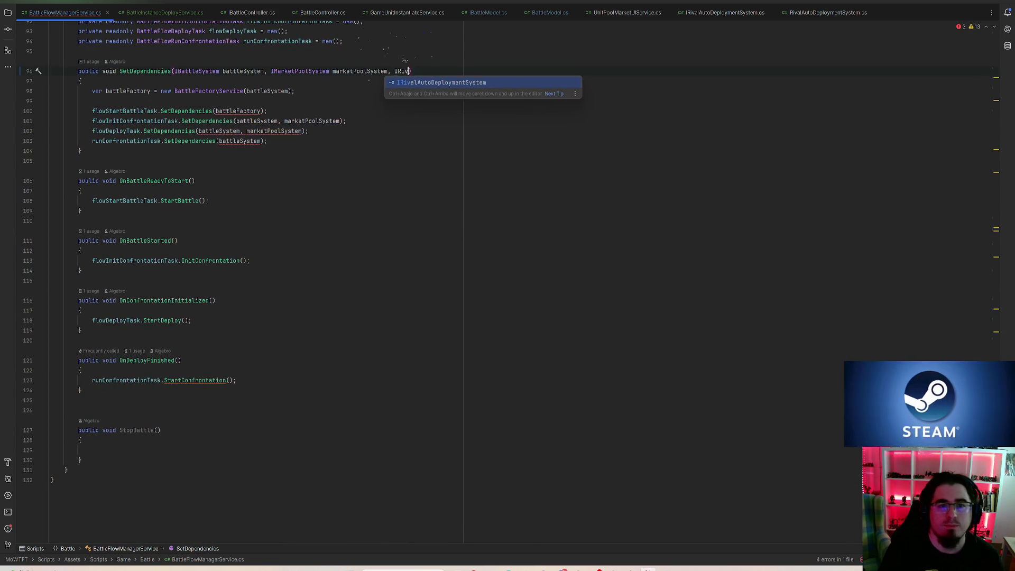
key("Return")
type("autoDeploymentSystem, ")
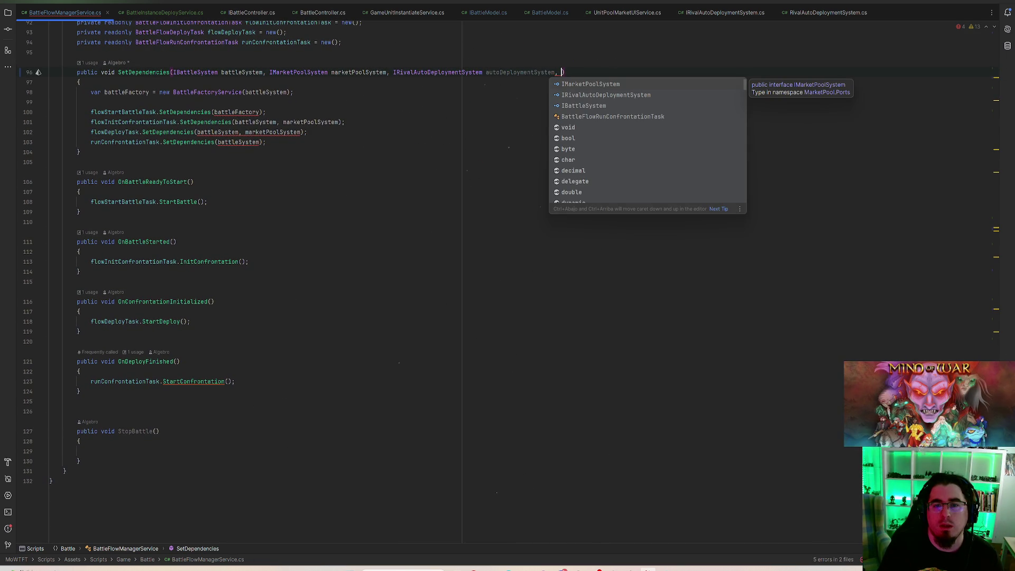
type("Instance")
- Copy the BattleInstanceDeployService type name and delete the unfinished Instance parameter
scroll(216, 217, "up", 15)
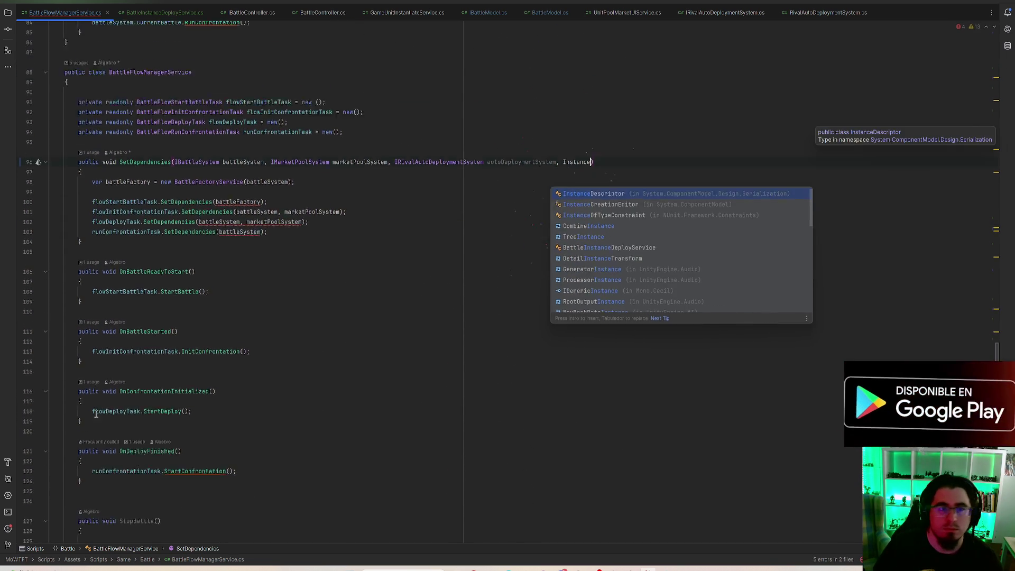
scroll(313, 241, "right", 1)
scroll(316, 226, "down", 3)
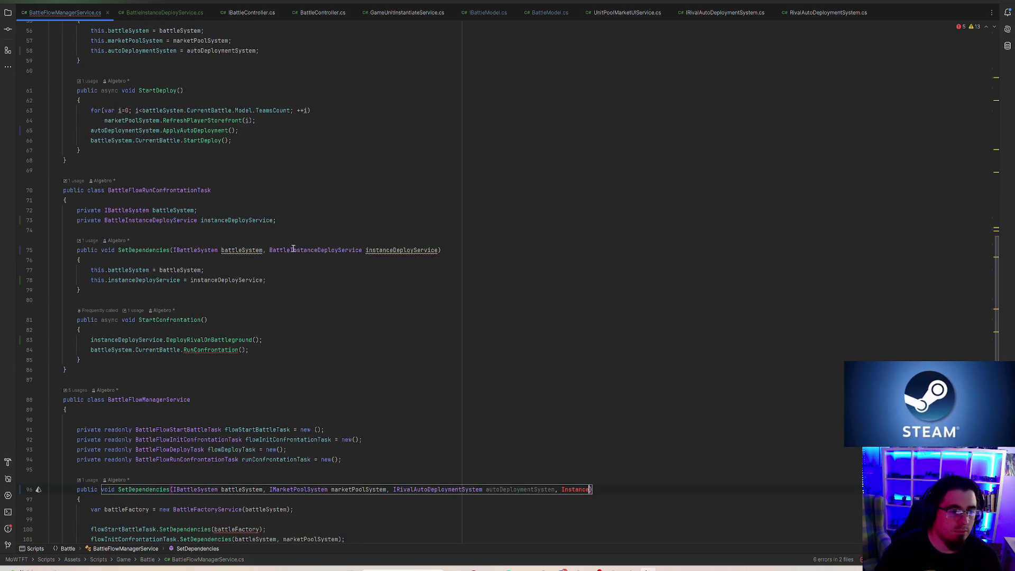
double_click(171, 221)
key("ctrl+c")
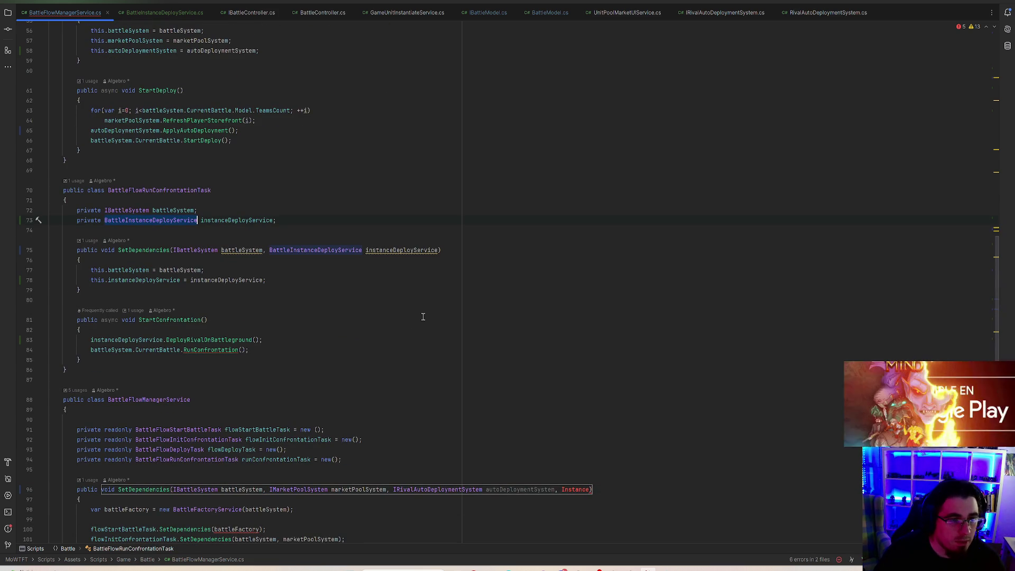
double_click(575, 490)
key("BackSpace")
key("BackSpace")
key("BackSpace")
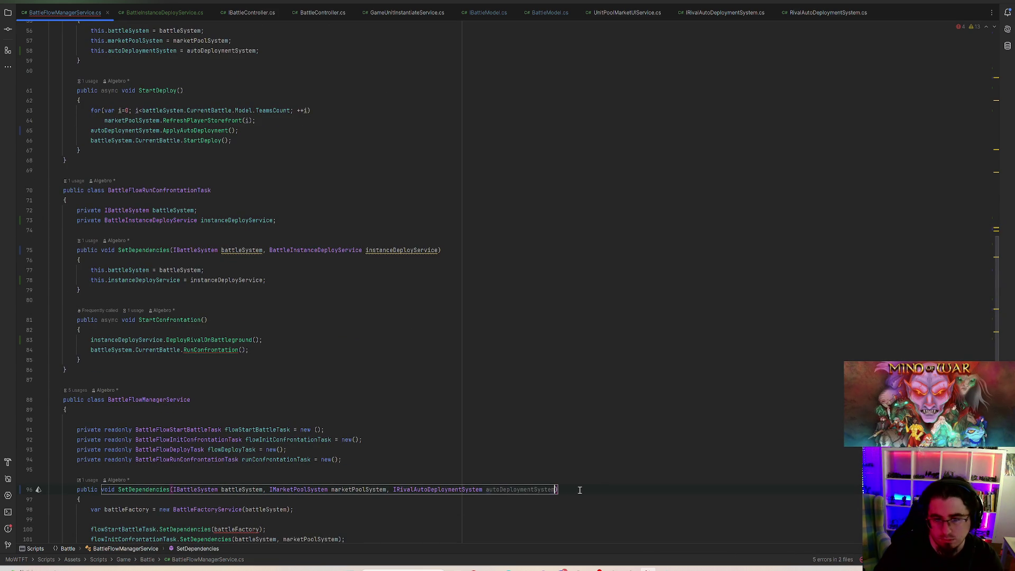
- Add 'var instanceDeployService = new BattleInstanceDeployService();' and go to that class's declaration
scroll(563, 479, "down", 2)
scroll(562, 479, "down", 2)
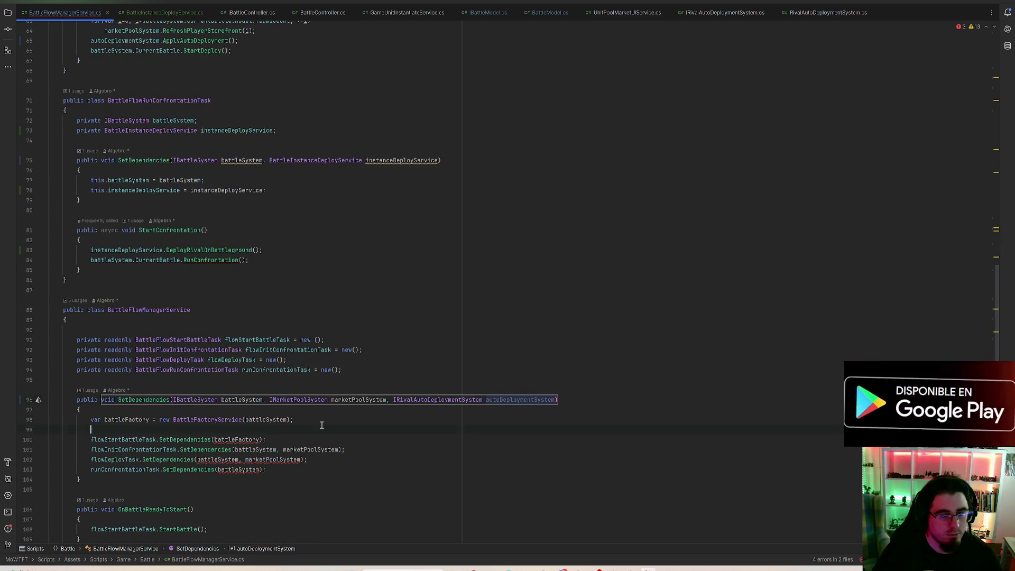
type("var ")
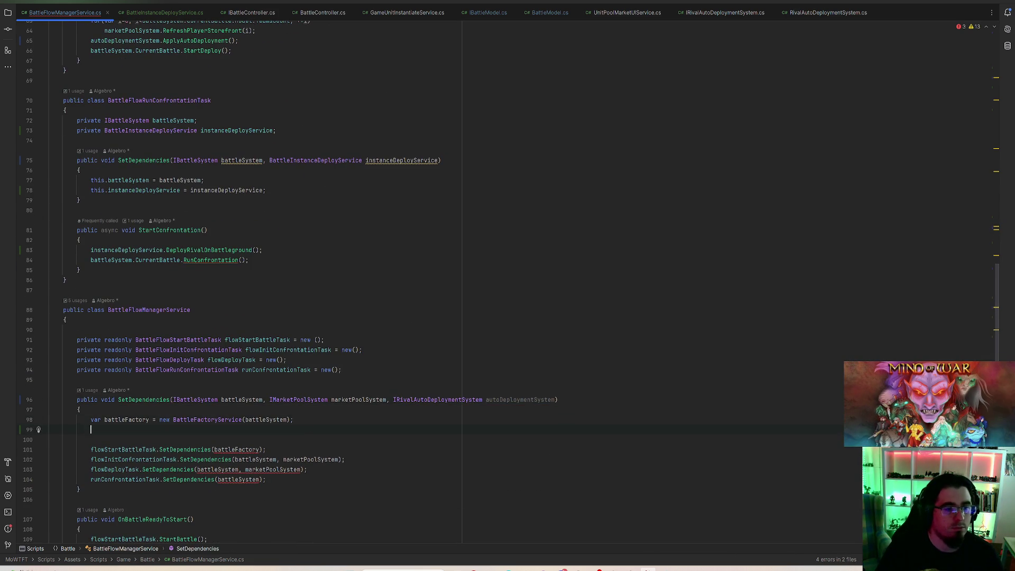
type("inst")
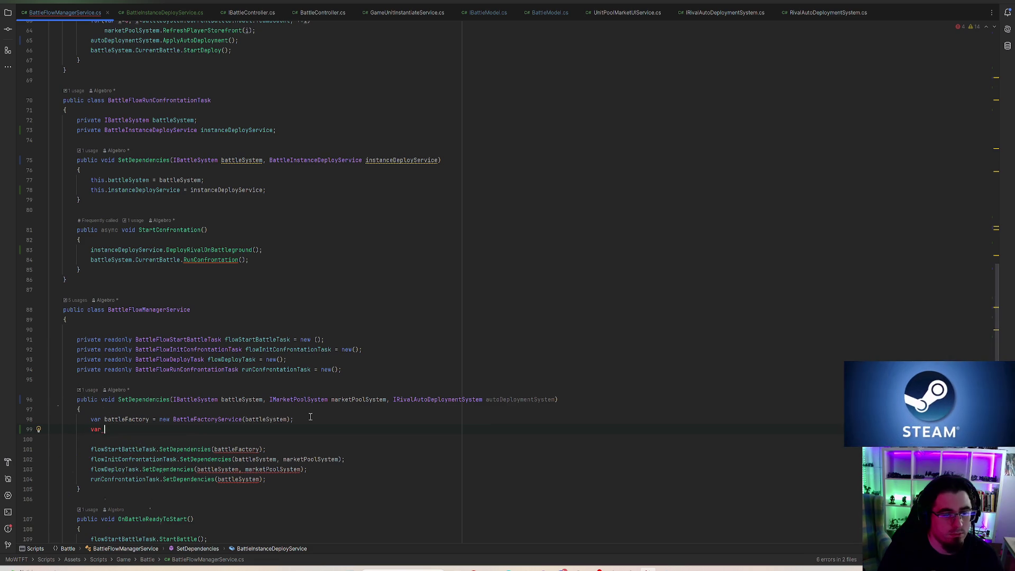
type("ance")
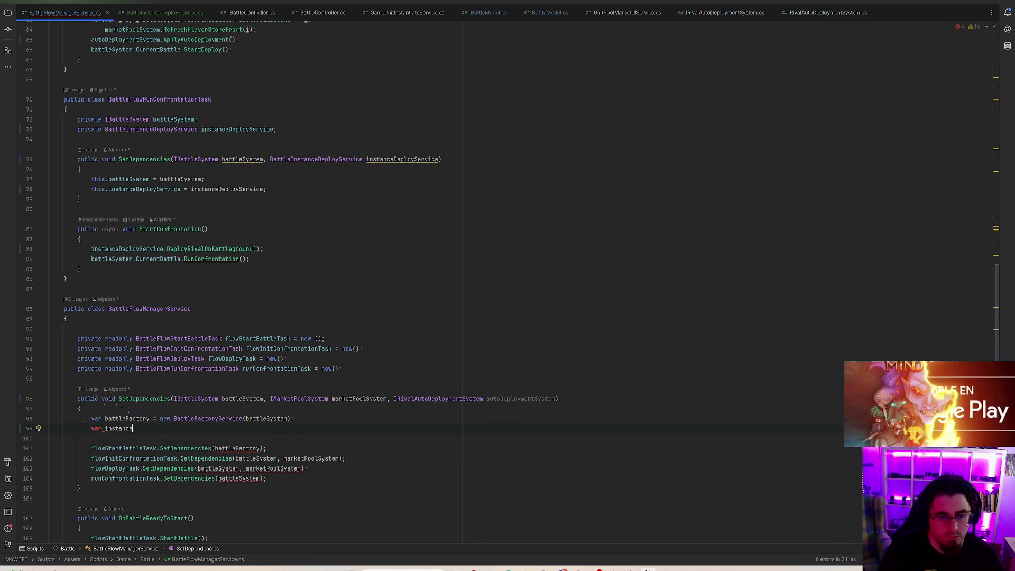
key("BackSpace")
key("BackSpace")
key("BackSpace")
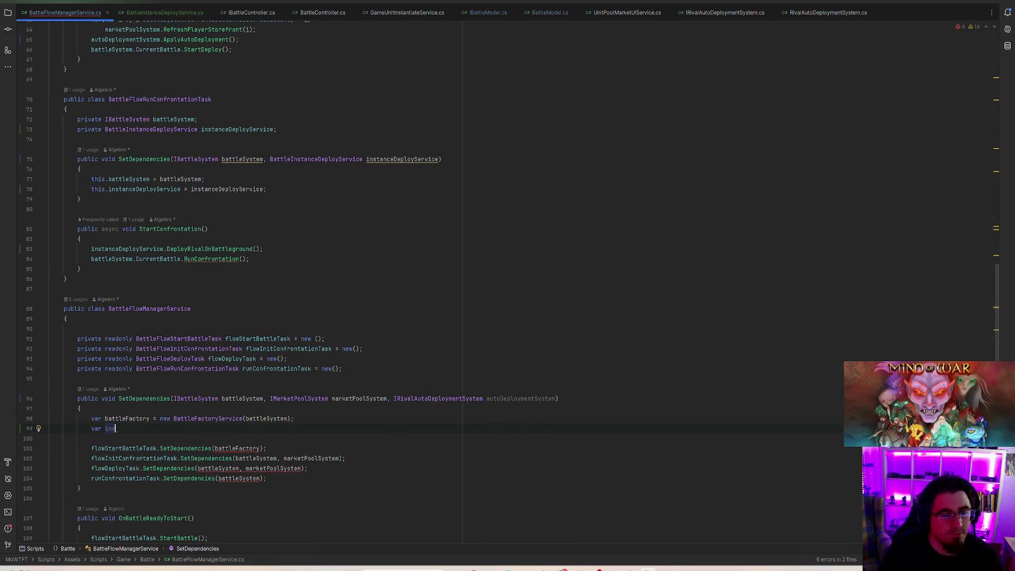
key("ctrl+v")
key("ctrl+z")
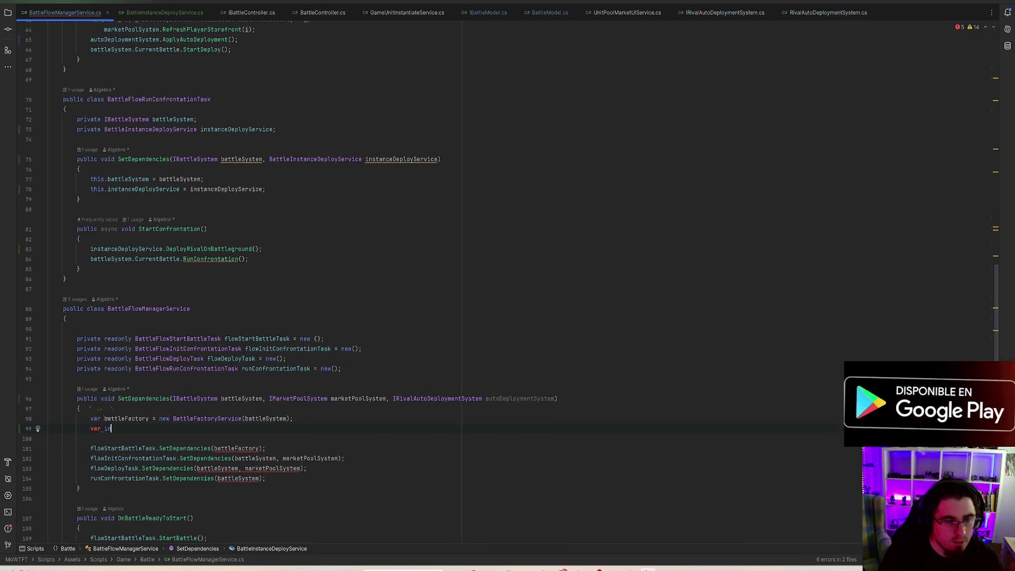
type("instanceDeployService =")
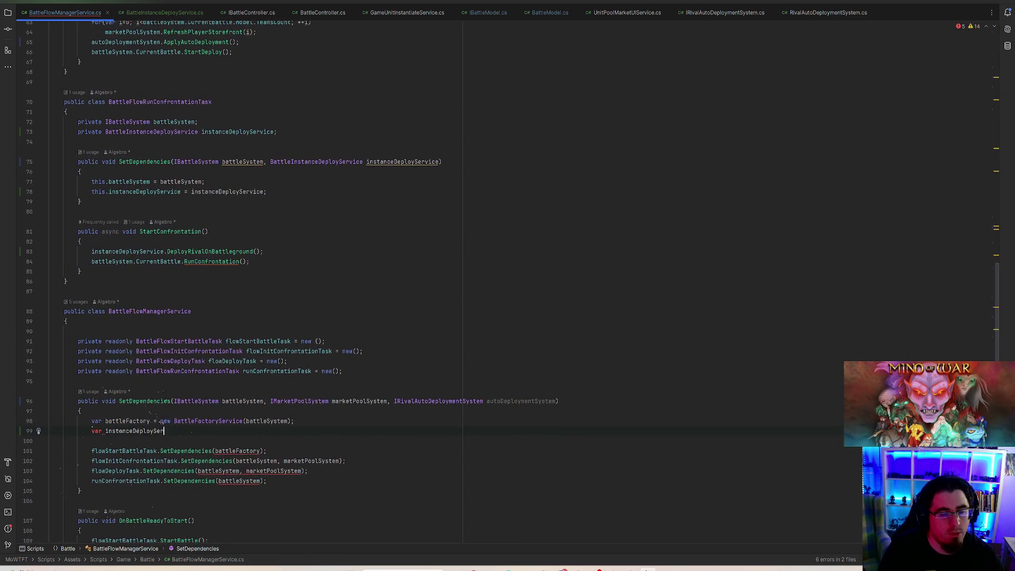
key("ctrl+v")
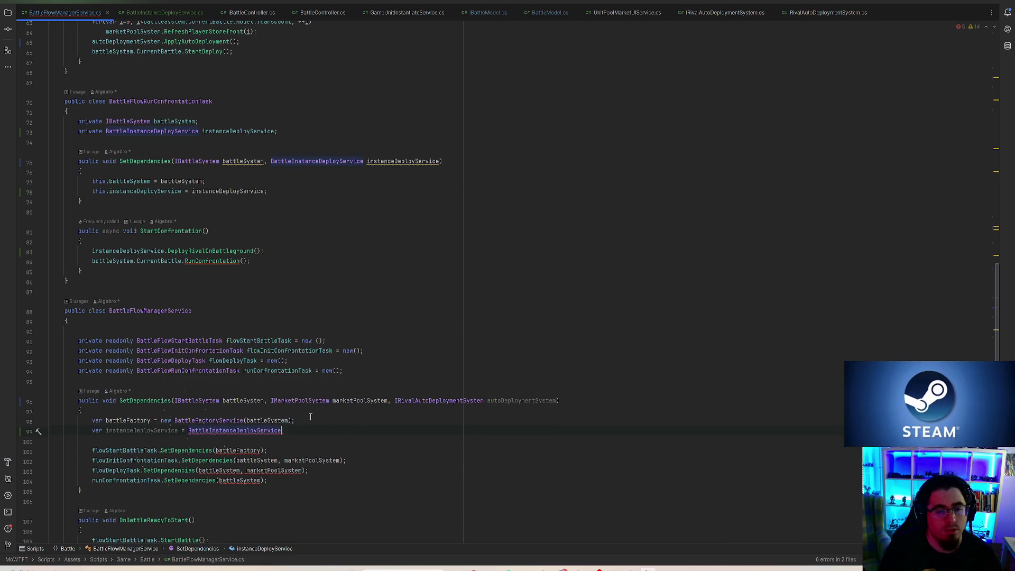
type("(")
key("Escape")
type("new")
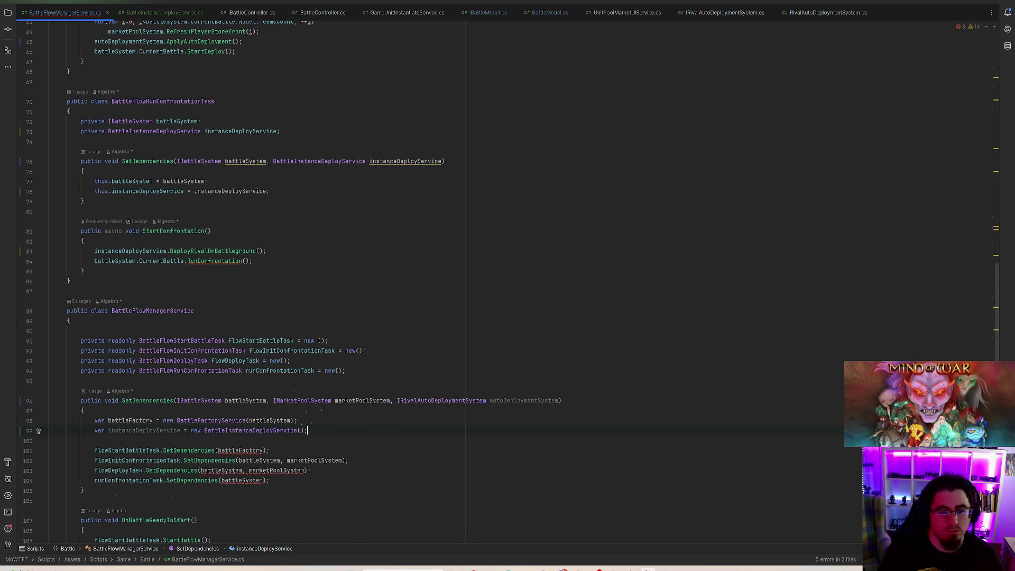
left_click(248, 430, "ctrl")
- Generate a constructor assigning both fields below the declarations using the ctorf snippet
left_click(311, 118)
key("Return")
key("Return")
key("Up")
type("c")
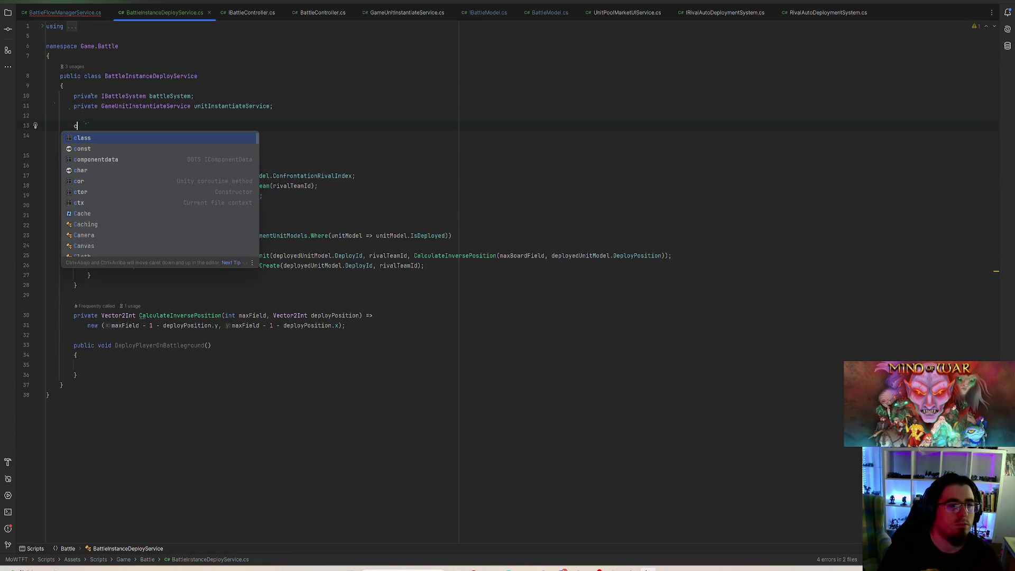
type("torf")
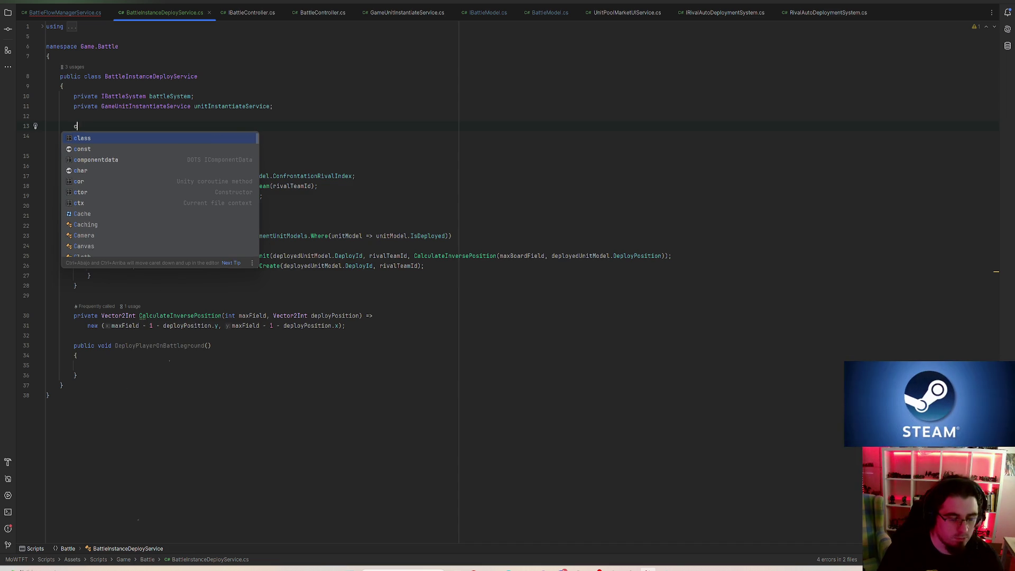
key("Return")
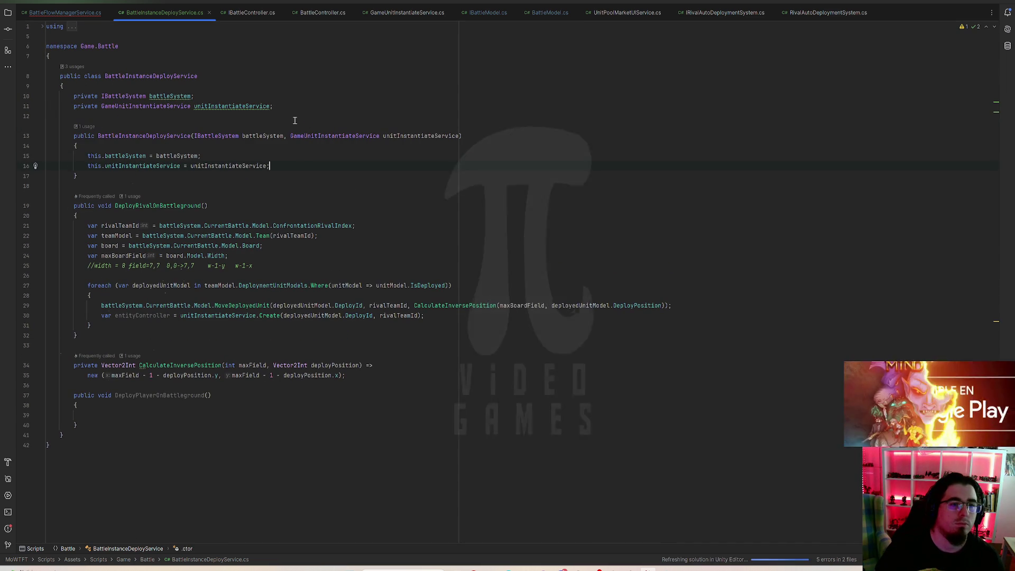
- Make the battle system and unit instantiate service fields readonly
left_click(102, 96)
type("readonly")
left_click(102, 106)
type("readonly")
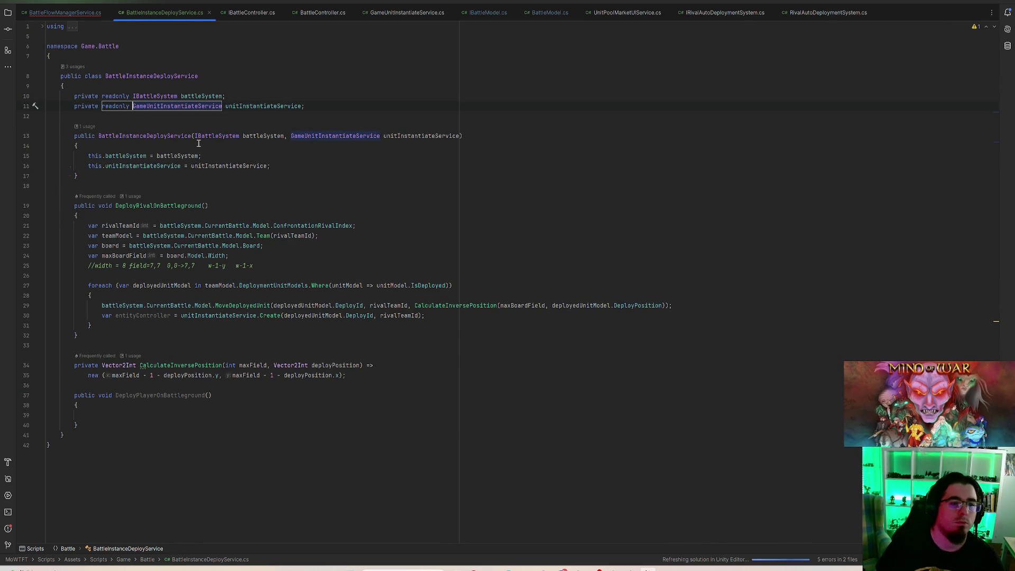
left_click(47, 11)
- Add a GameUnitInstantiateService unitInstantiateService parameter to SetDependencies
scroll(294, 261, "down", 1)
left_click(555, 220)
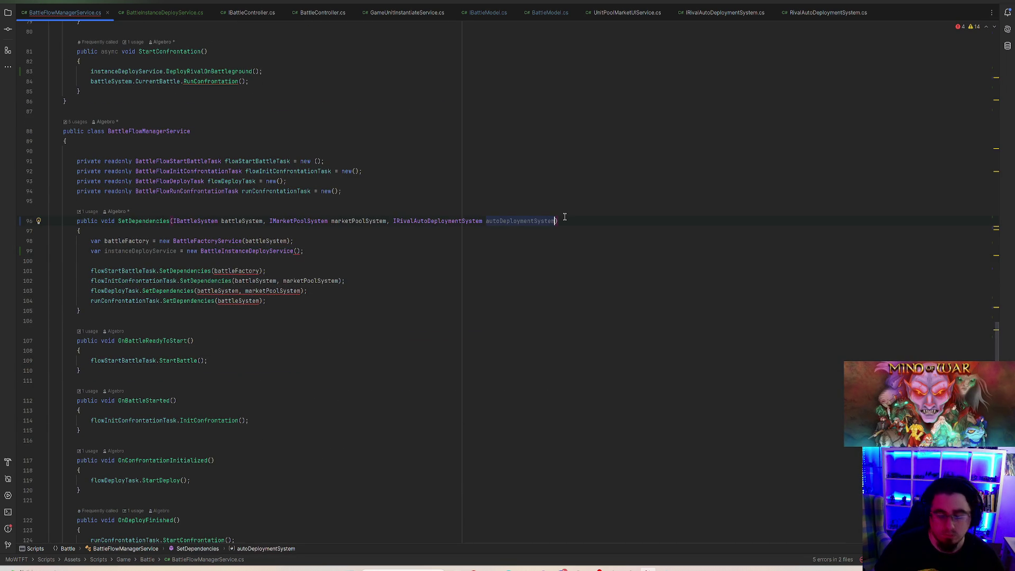
type(",")
key("Return")
type("UnitInstanc")
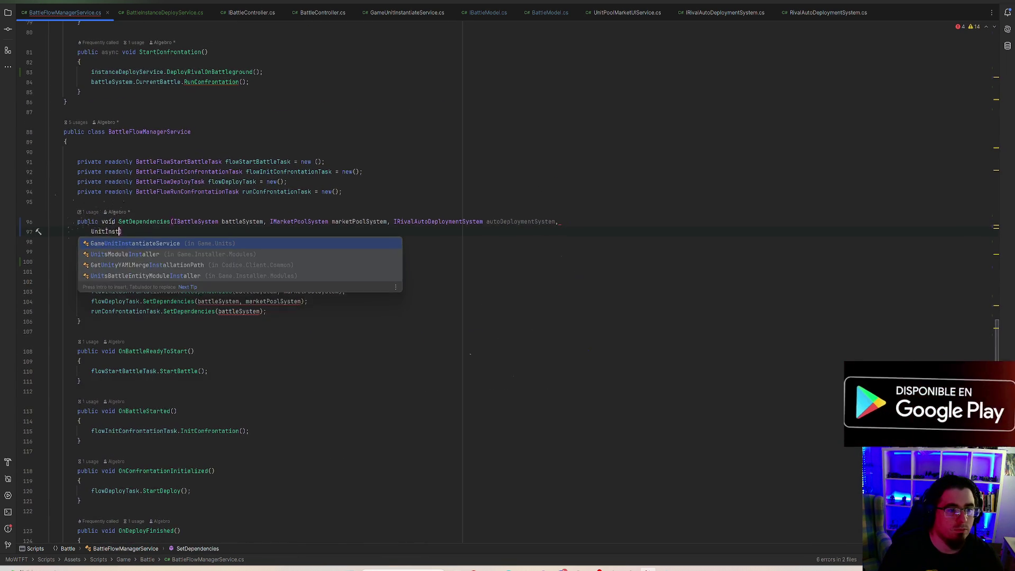
key("BackSpace")
key("BackSpace")
key("BackSpace")
type("Inst")
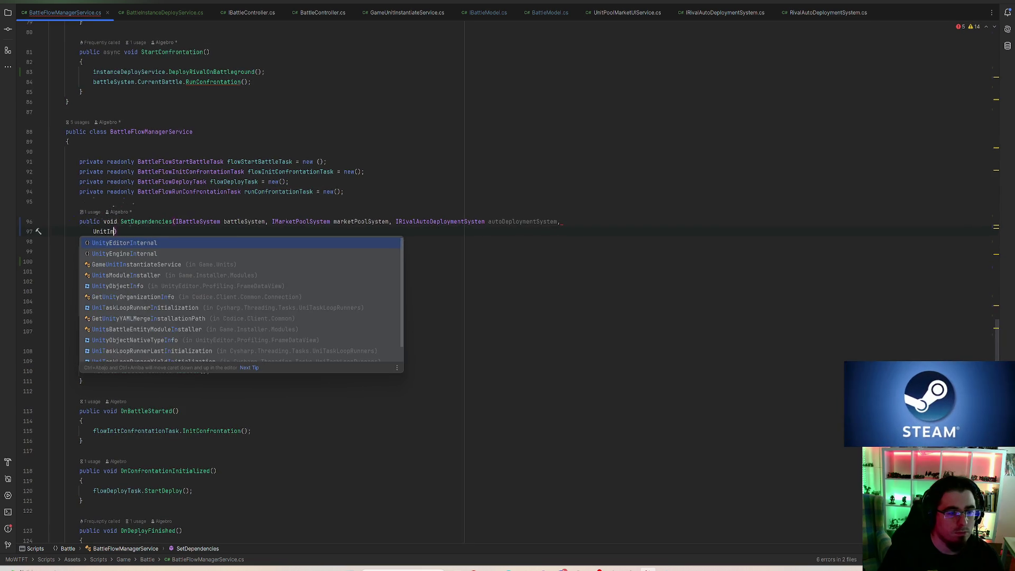
key("Return")
type("uni")
key("Return")
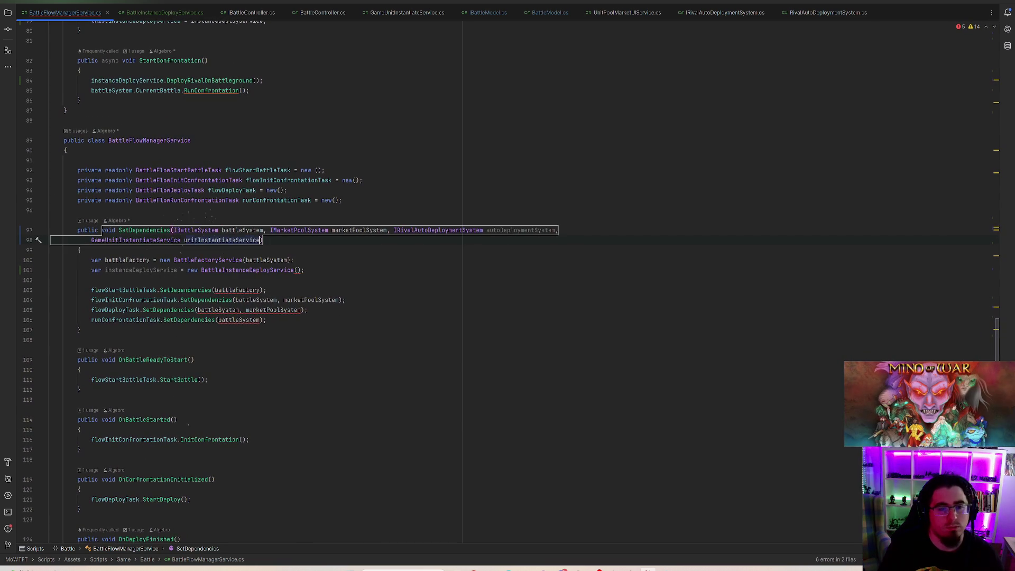
- Pass battleSystem and unitInstantiateService into the BattleInstanceDeployService constructor
left_click(297, 270)
type("b")
key("Return")
type(", uni")
key("Return")
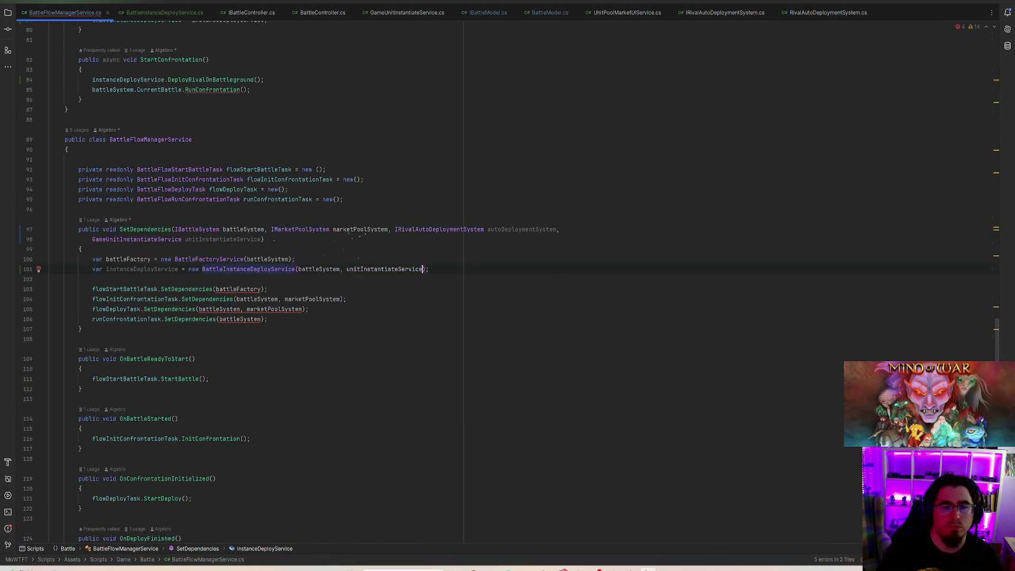
- Pass instanceDeployService to the confrontation task and autoDeploymentSystem to the deploy and start tasks
double_click(144, 271)
key("ctrl+c")
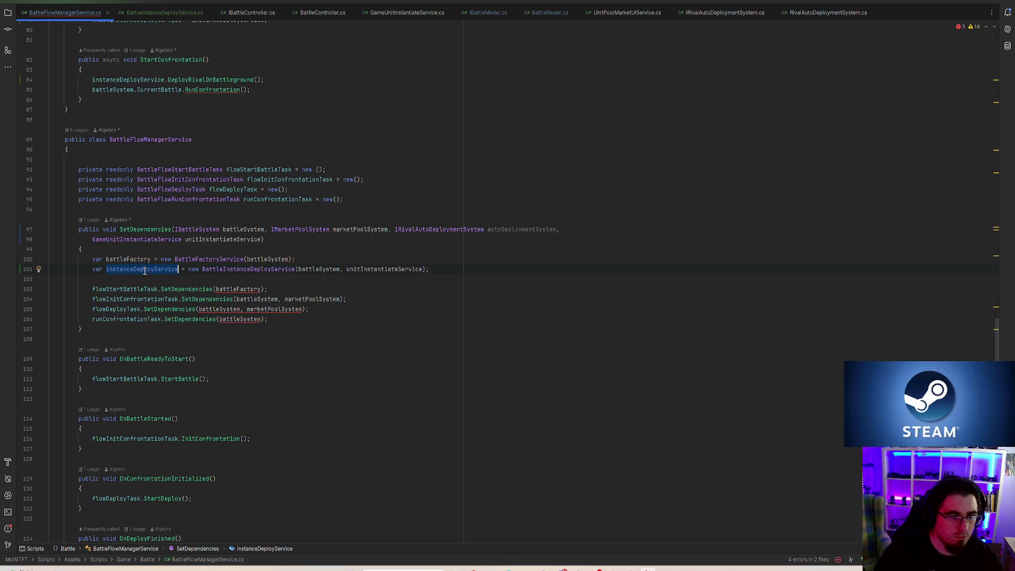
left_click(261, 320)
type(",")
key("ctrl+v")
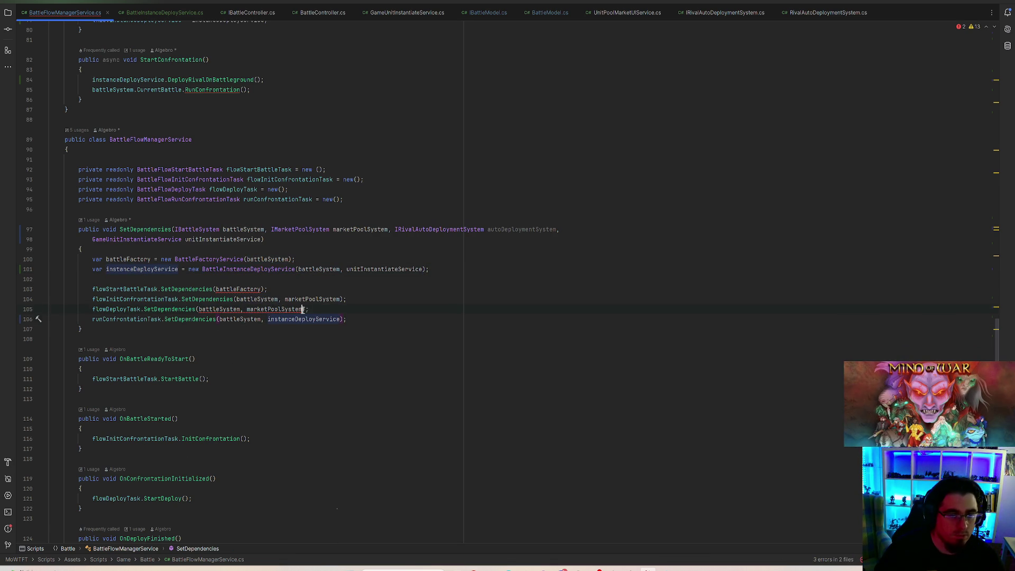
type(", a")
key("Return")
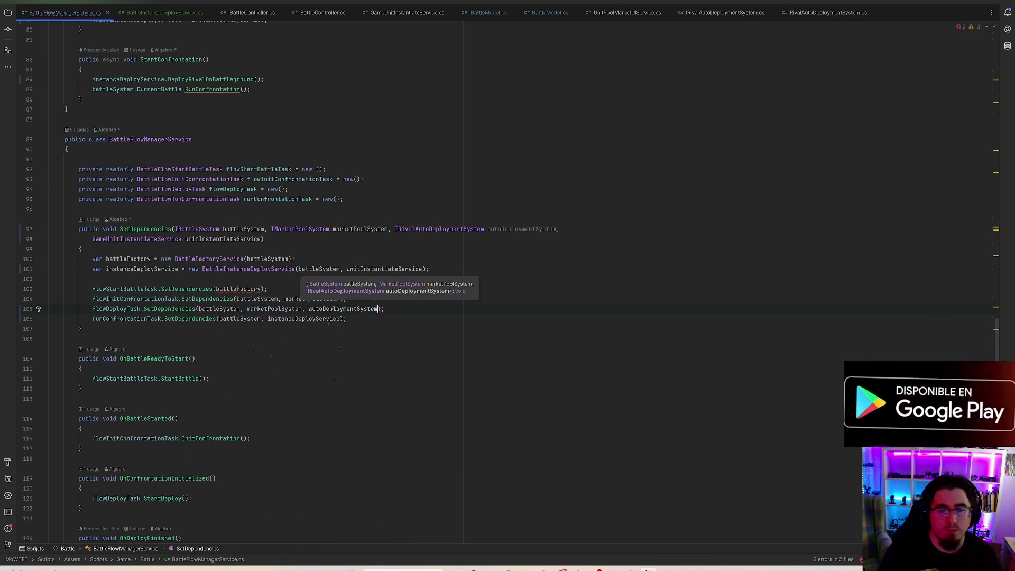
left_click(261, 289)
type(", au")
key("Return")
key("End")
key("BackSpace")
left_click(395, 279)
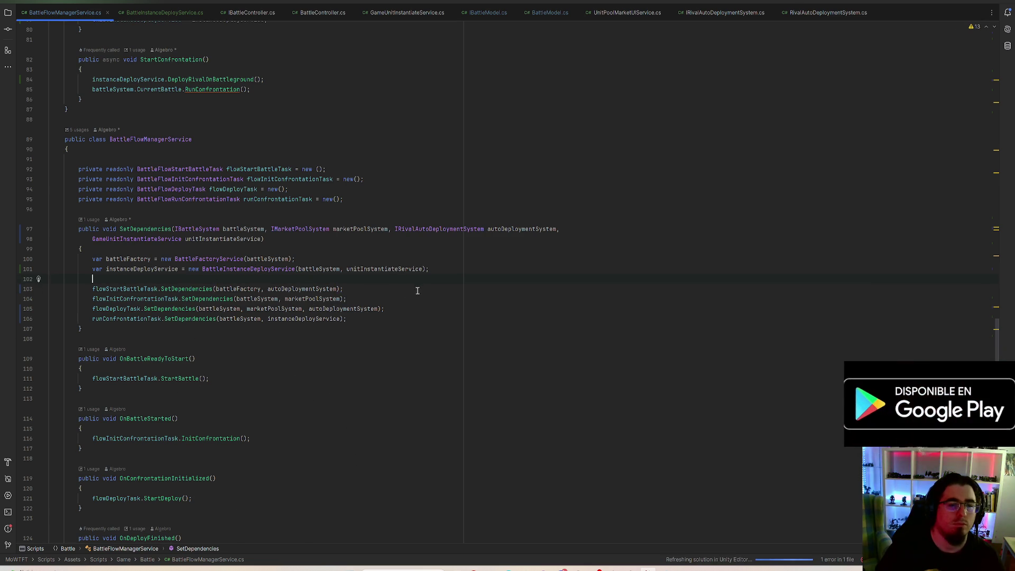
- In GameServicesInstaller's SetDependencies call, add autoDeploymentSystem and unitInstantiateService arguments
left_click(129, 229, "ctrl")
left_click(263, 255)
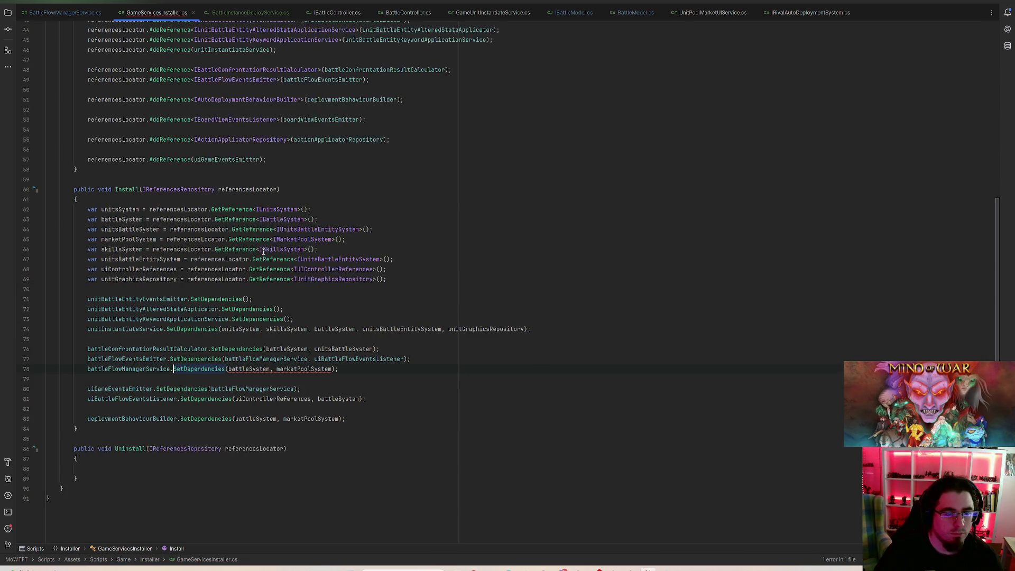
left_click(333, 369)
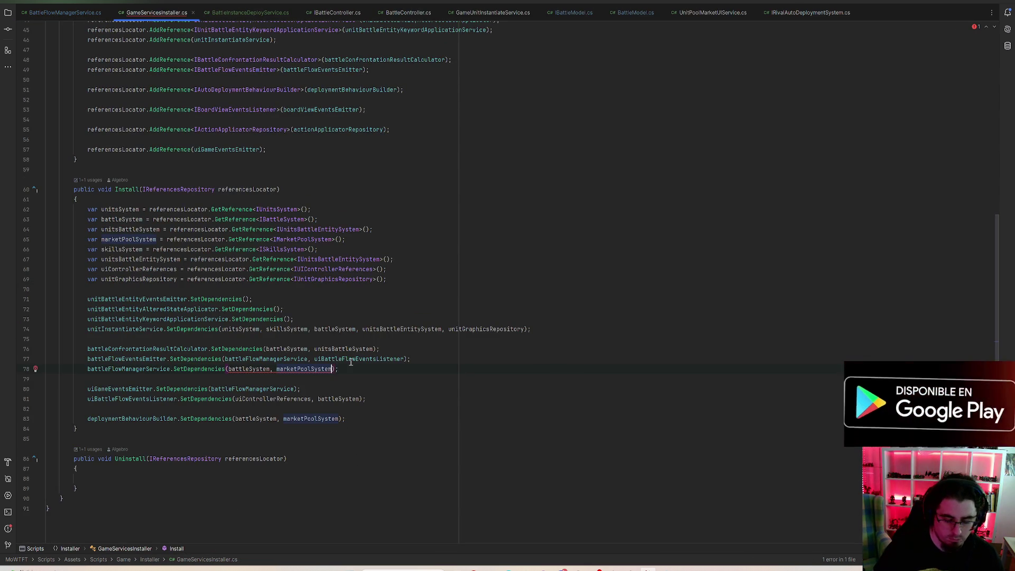
type(", auto")
key("Return")
type(", ")
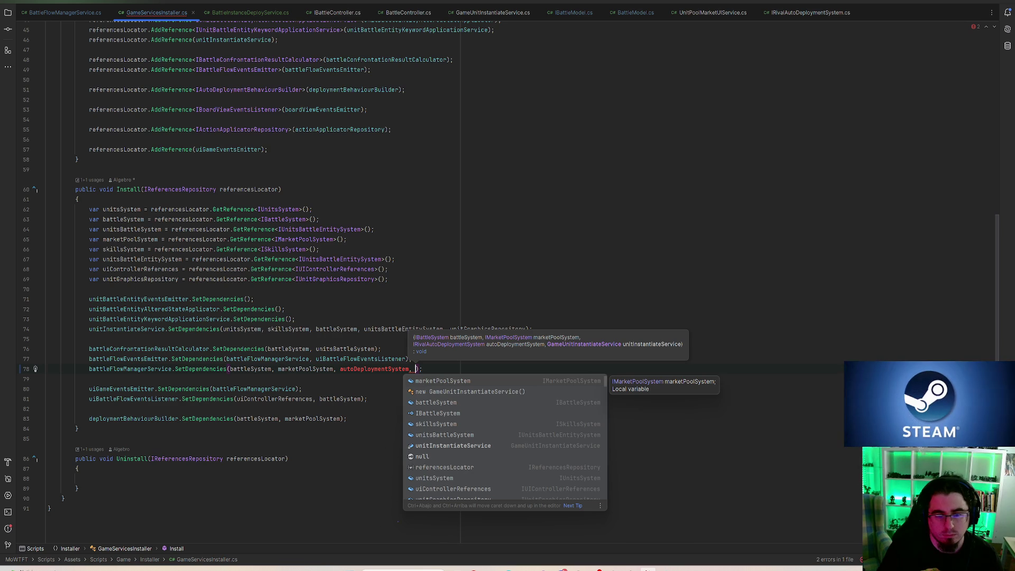
type("unitI")
key("Return")
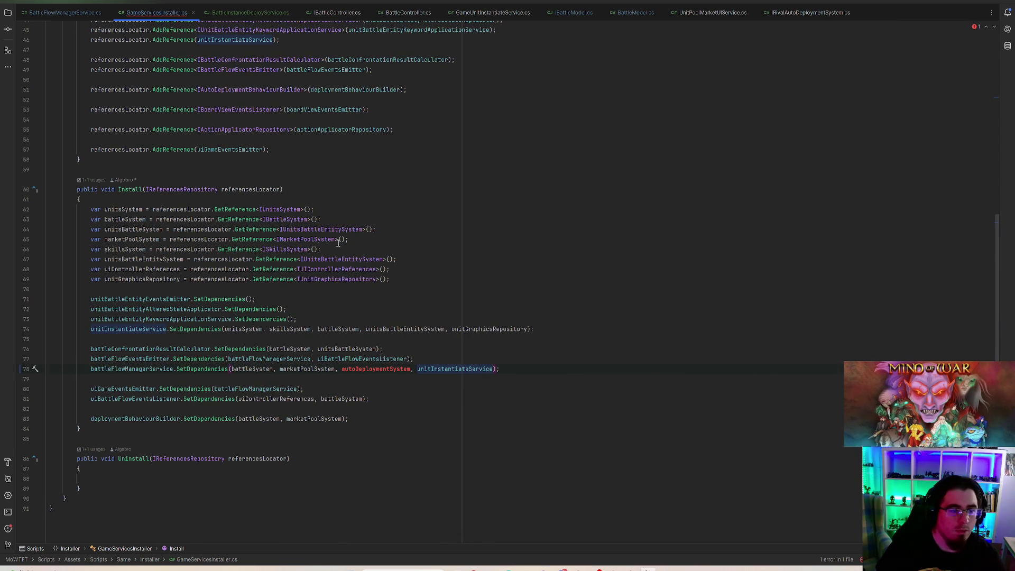
key("Return")
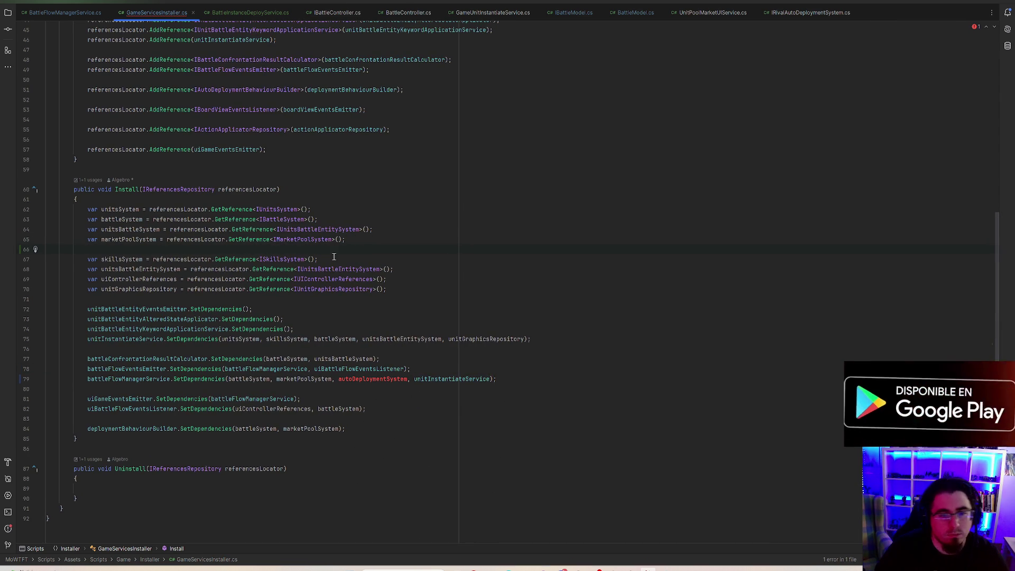
key("BackSpace")
- Declare autoDeploymentSystem via referencesLocator.GetReference for IRivalAutoDeploymentSystem
left_click(409, 259)
key("Return")
left_click(332, 259)
key("Return")
type("var unit")
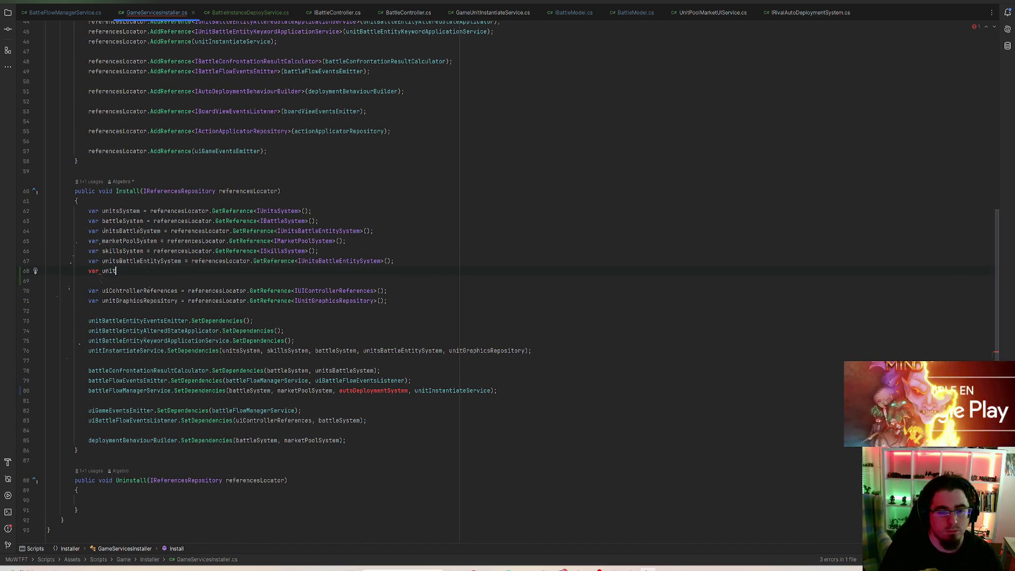
key("BackSpace")
key("BackSpace")
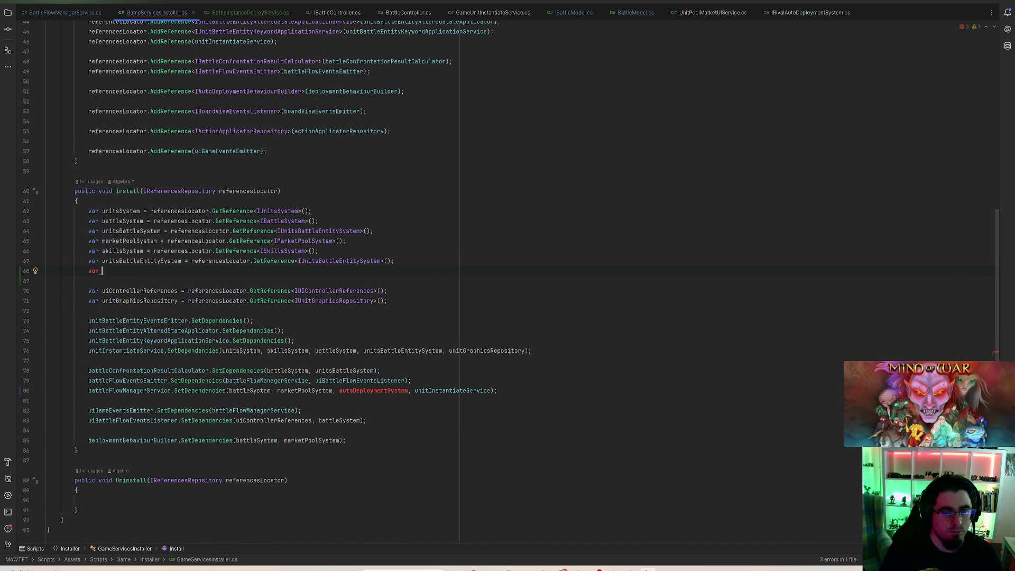
type("autoDeploymentSystem = referencesLocator.ge")
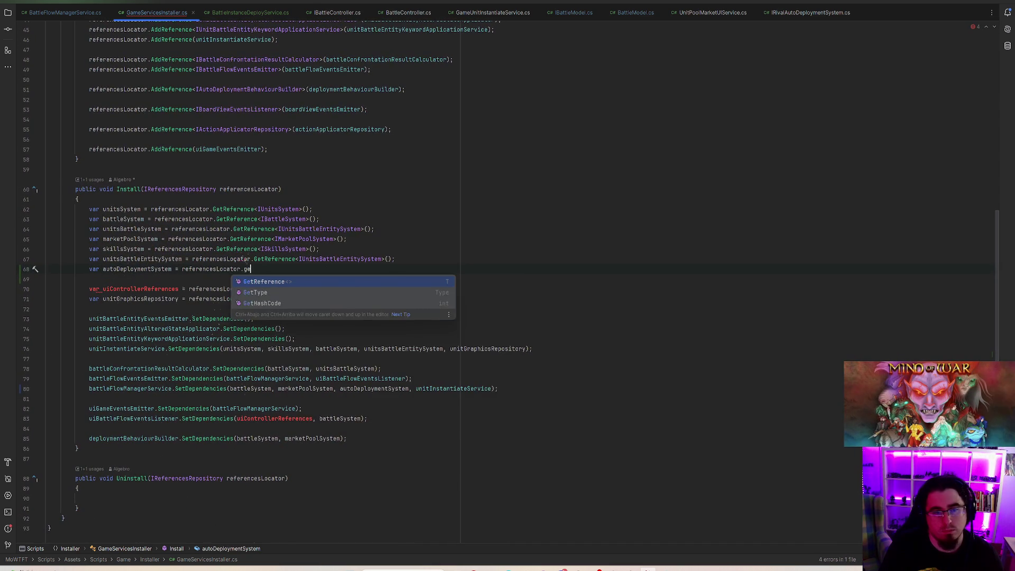
key("Return")
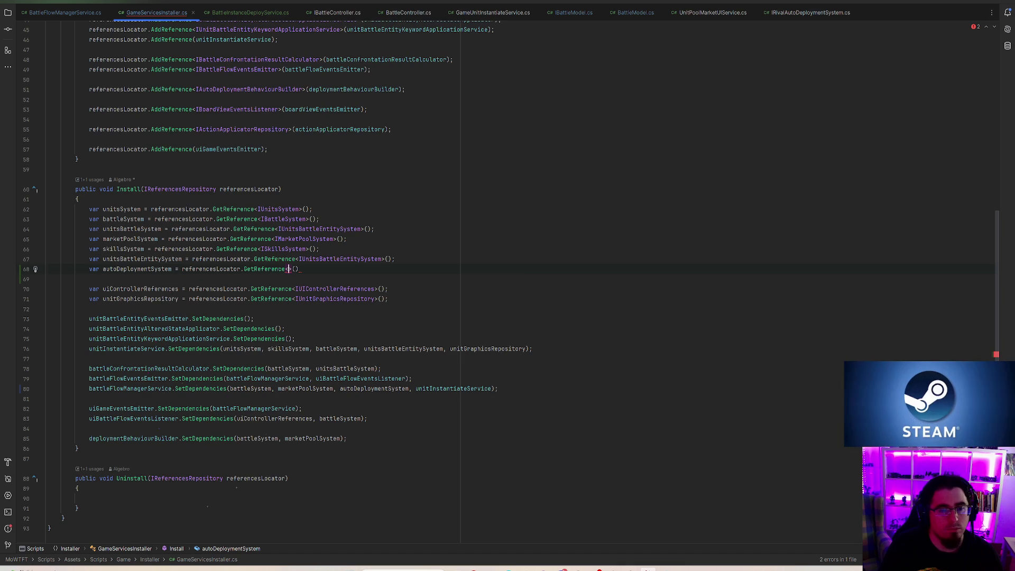
type("AutoDeployment")
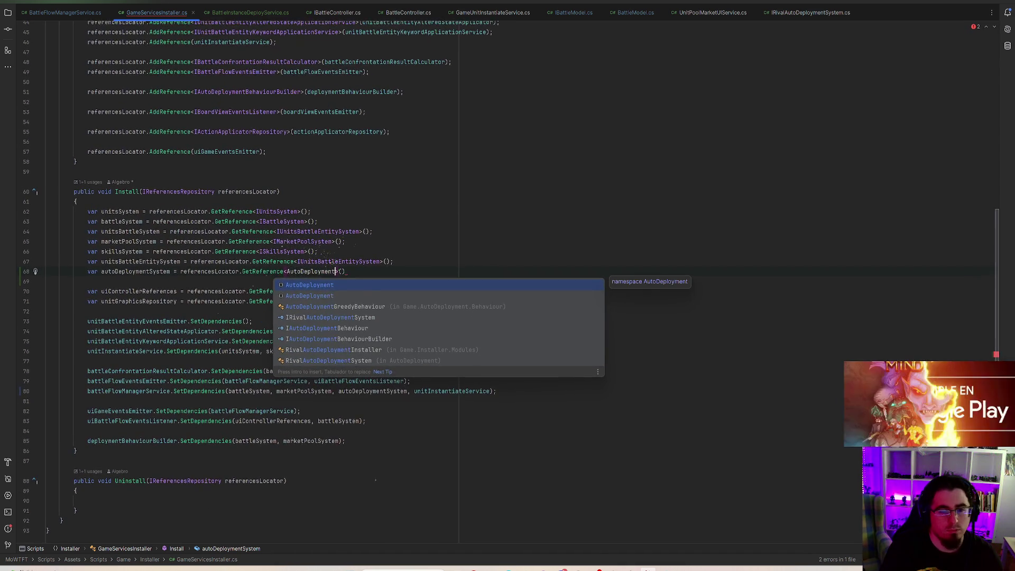
type("Sys")
key("Return")
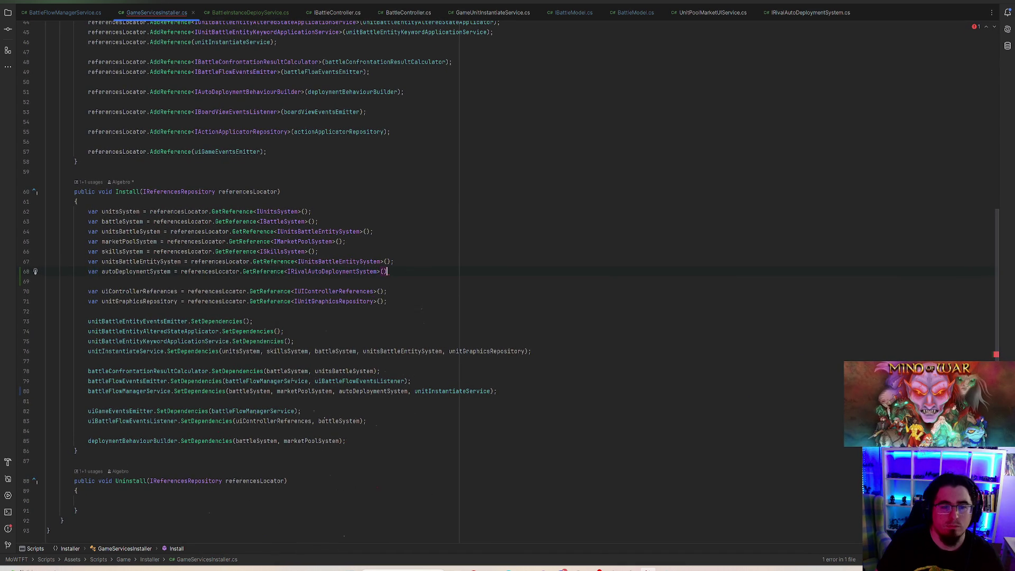
type(";")
- Save the installer file and return to the Unity editor
key("ctrl+s")
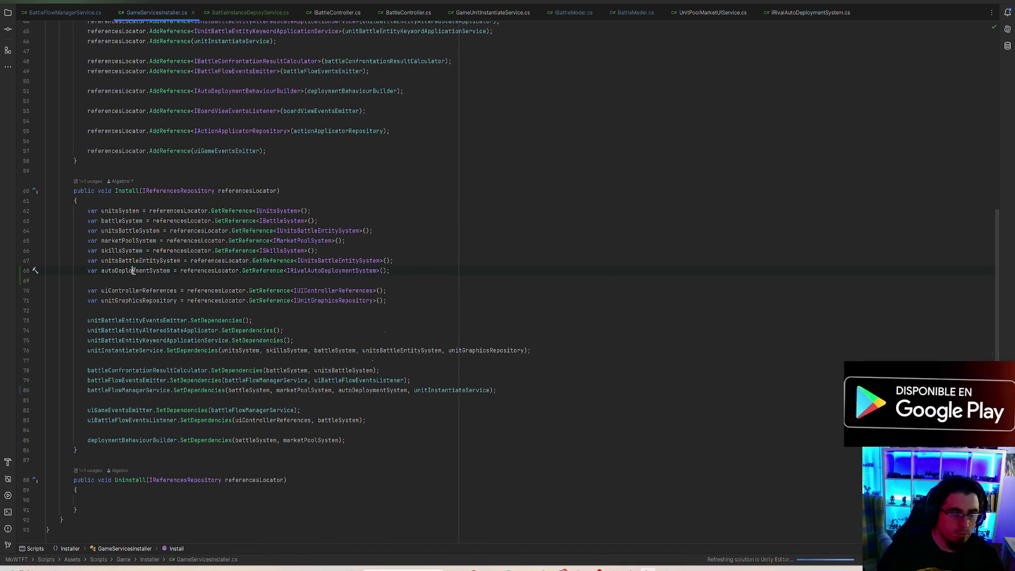
left_click(520, 382)
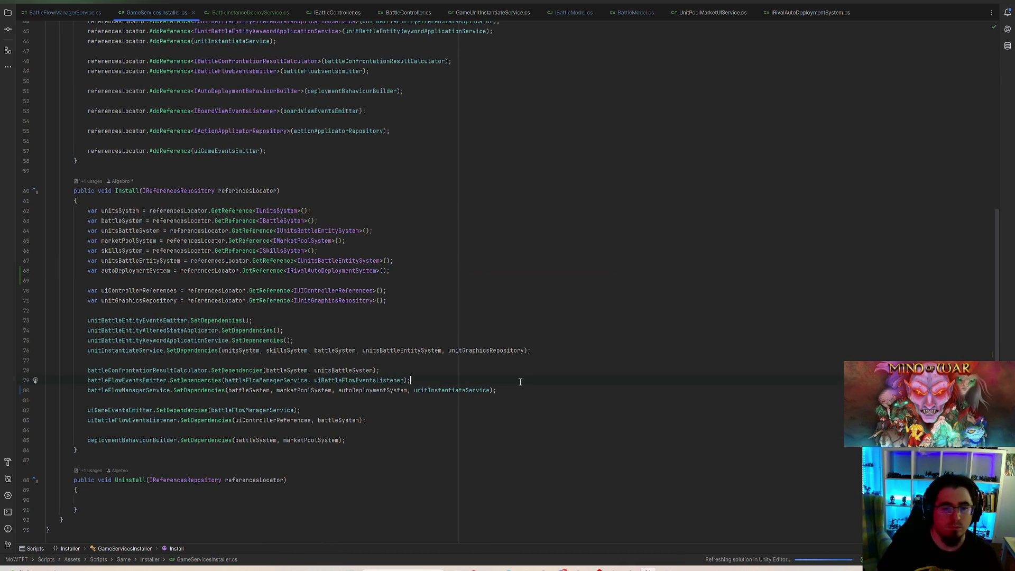
scroll(534, 394, "up", 8)
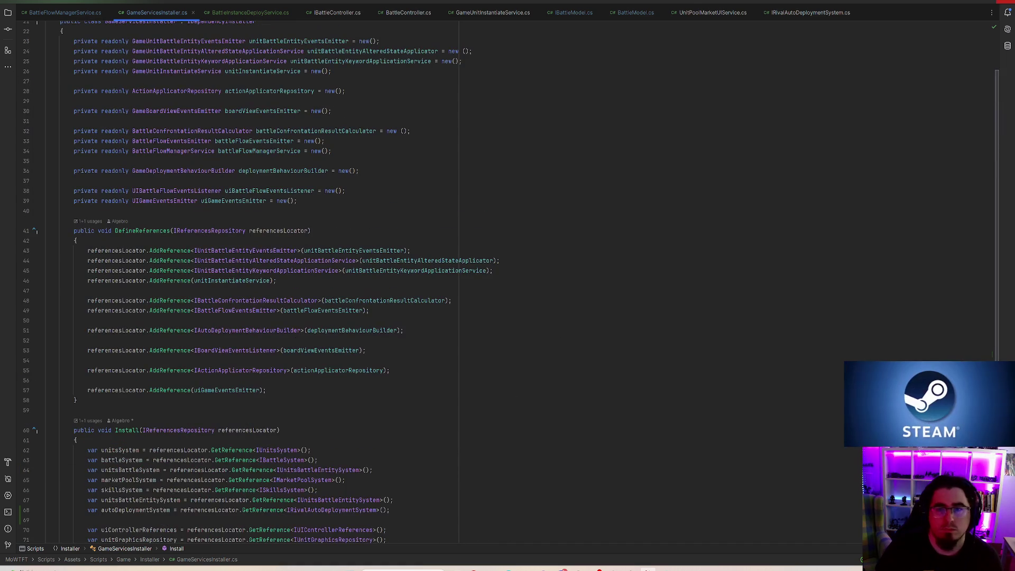
key("alt+Tab")
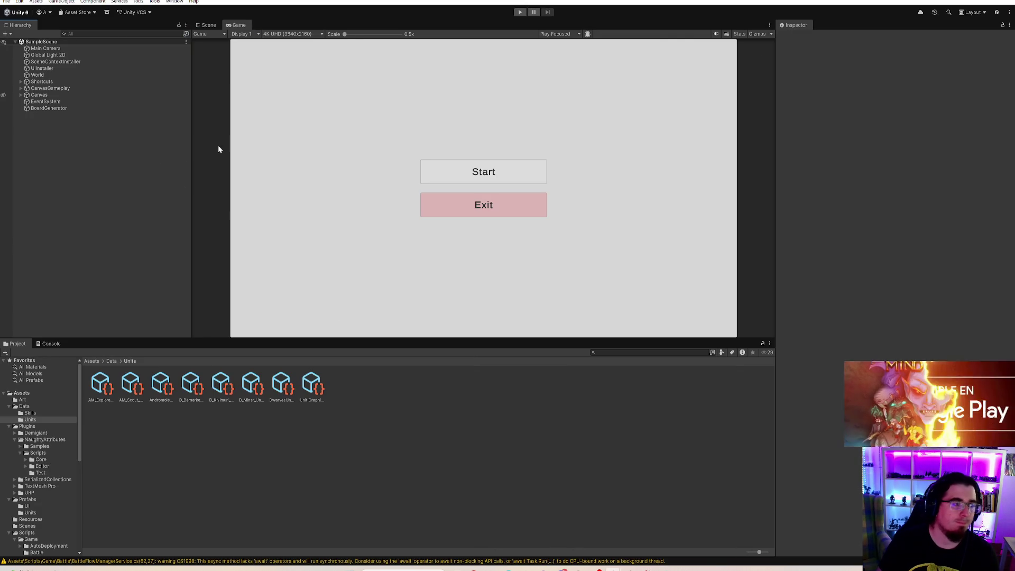
left_click(520, 13)
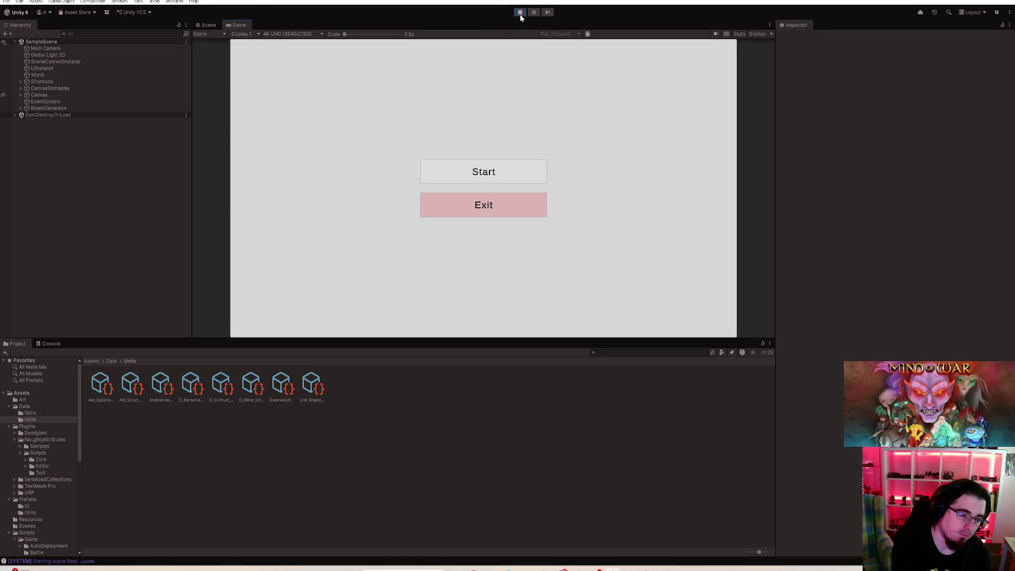
left_click(484, 172)
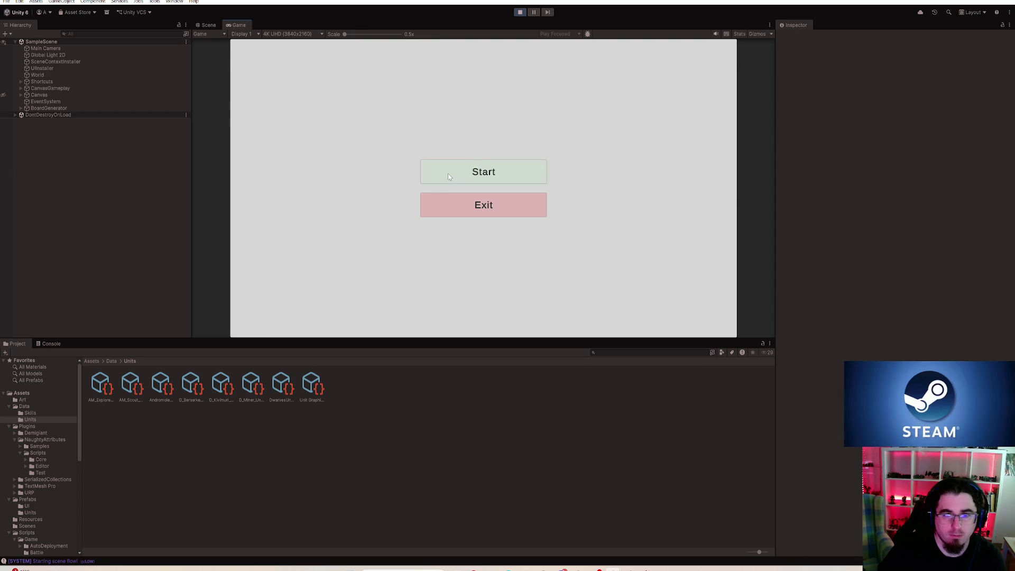
left_click(53, 344)
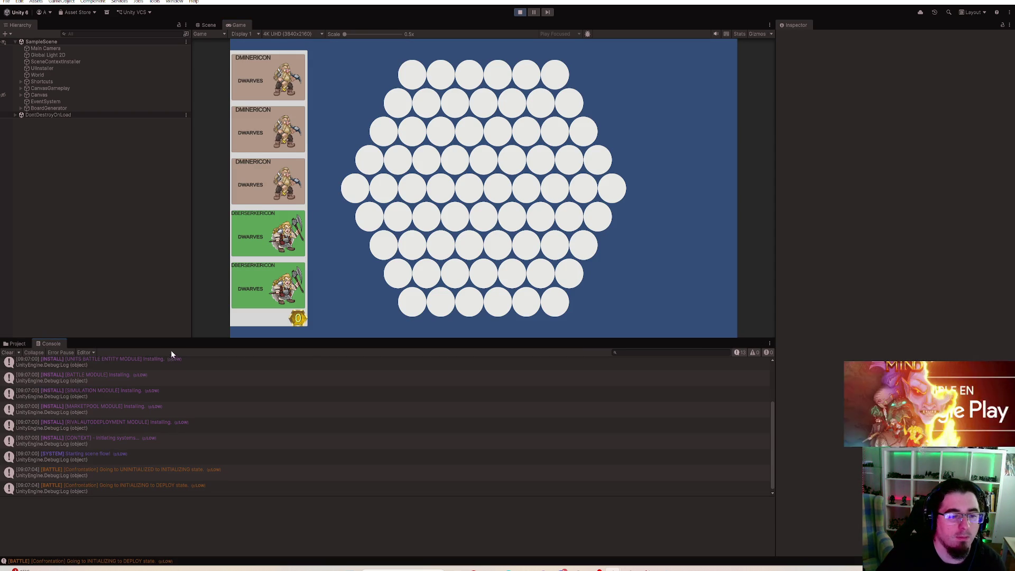
left_click(302, 231)
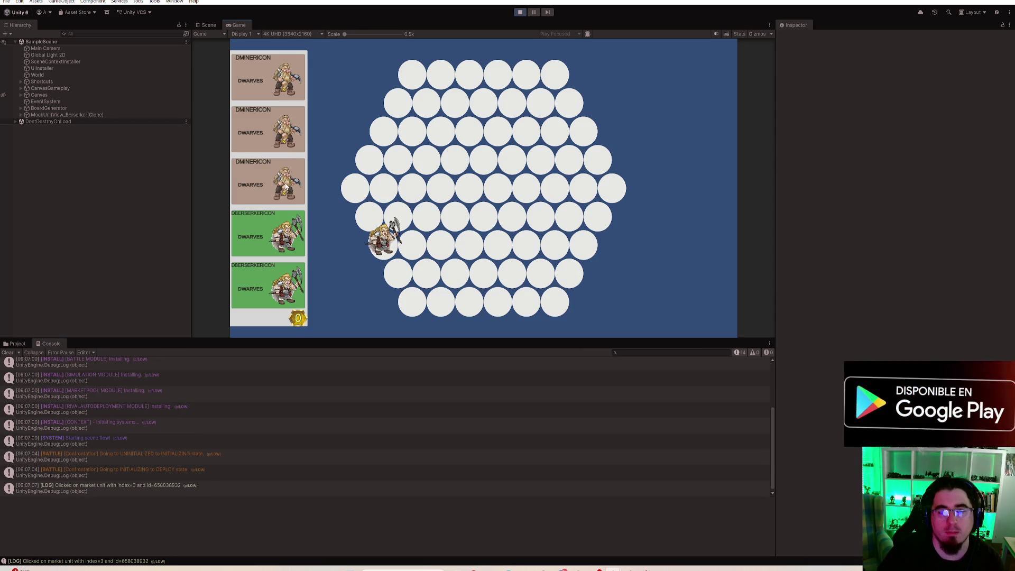
left_click(287, 187)
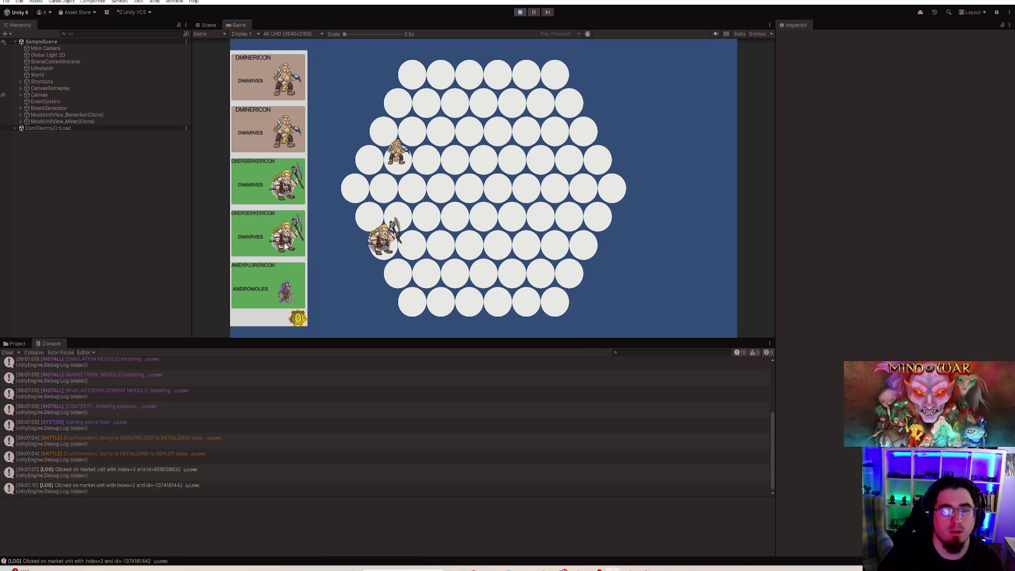
left_click(286, 246)
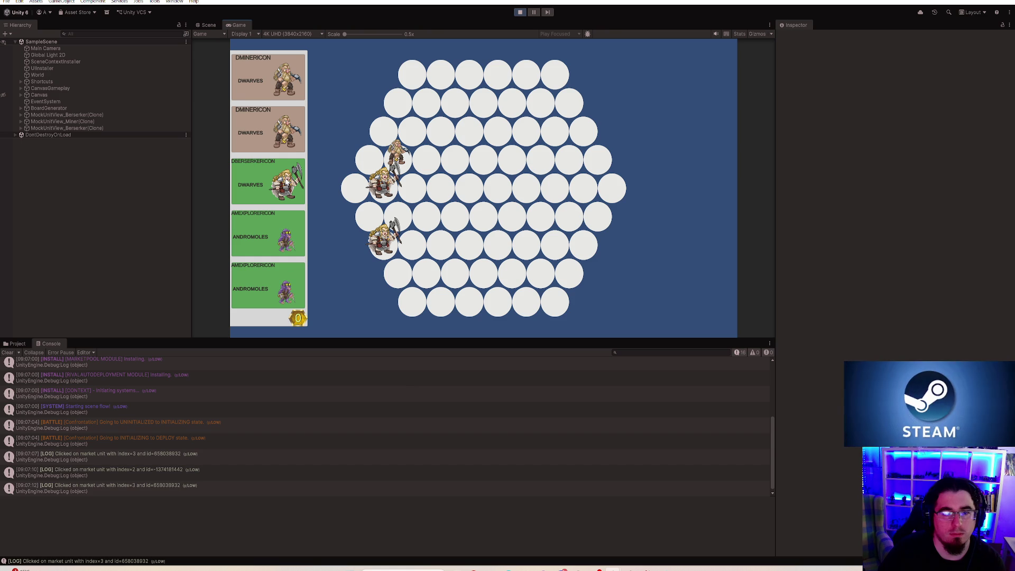
left_click(293, 310)
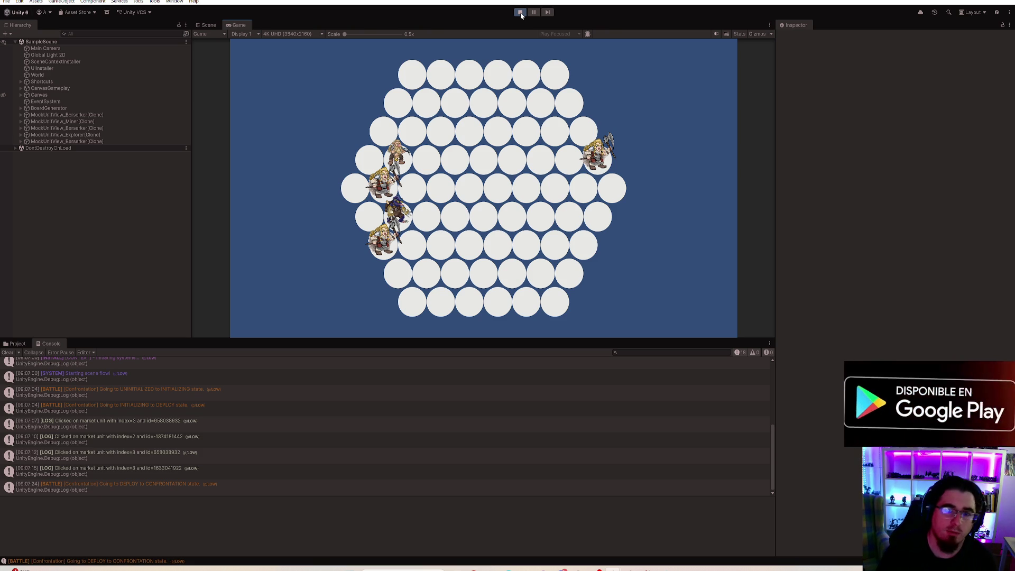
left_click(521, 12)
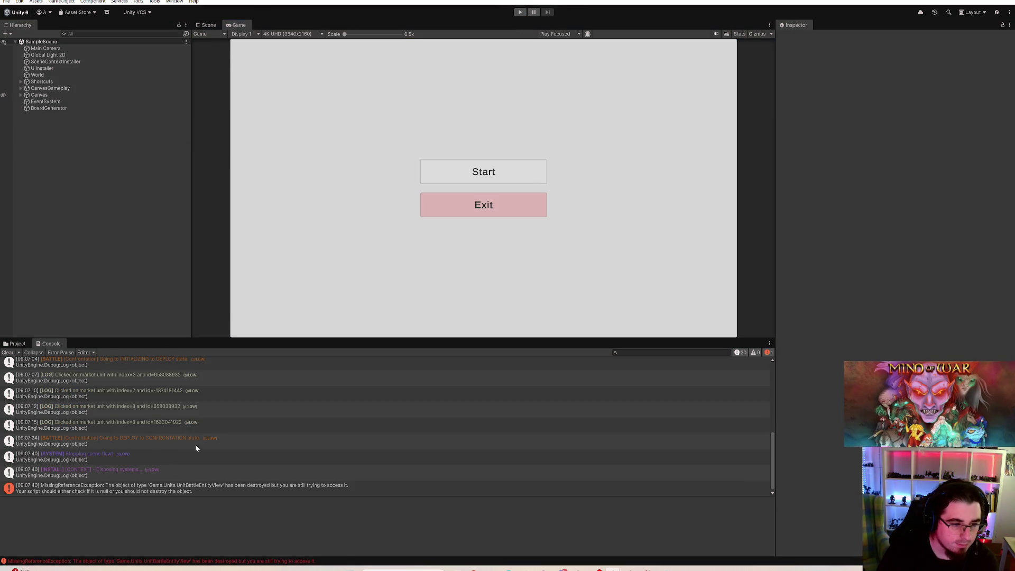
left_click(15, 344)
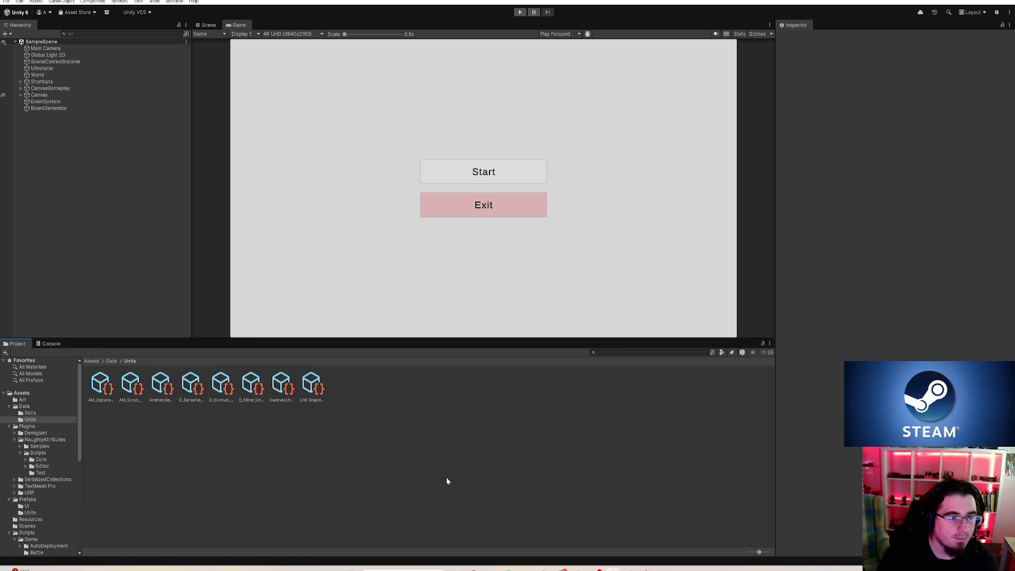
key("alt+Tab")
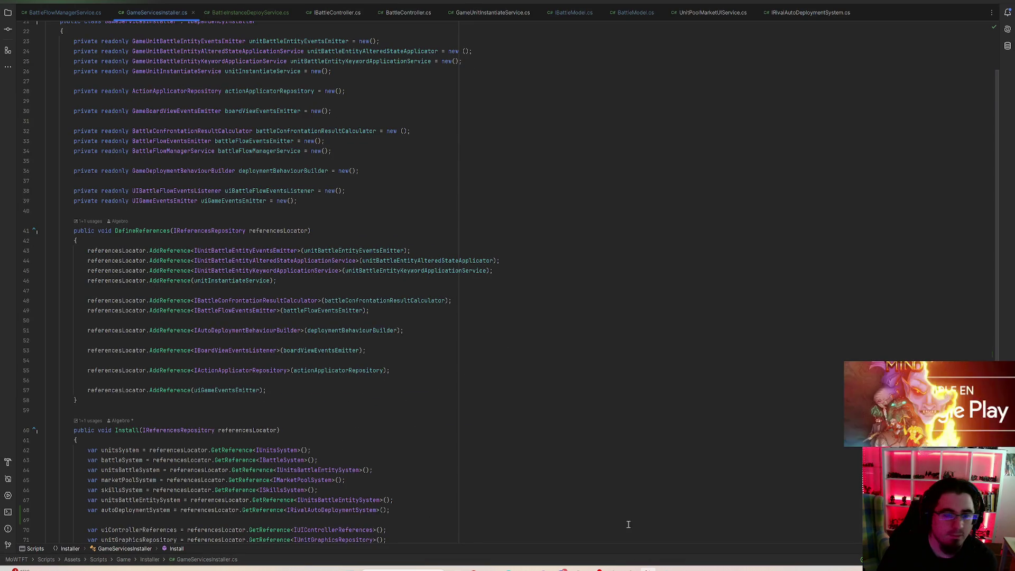
scroll(414, 411, "down", 5)
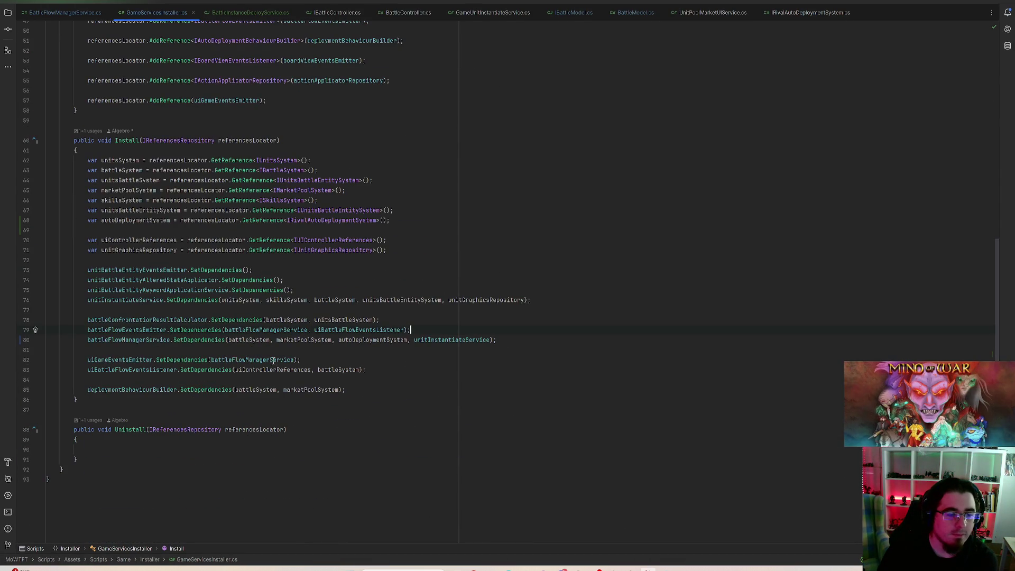
scroll(426, 417, "up", 4)
scroll(414, 316, "up", 8)
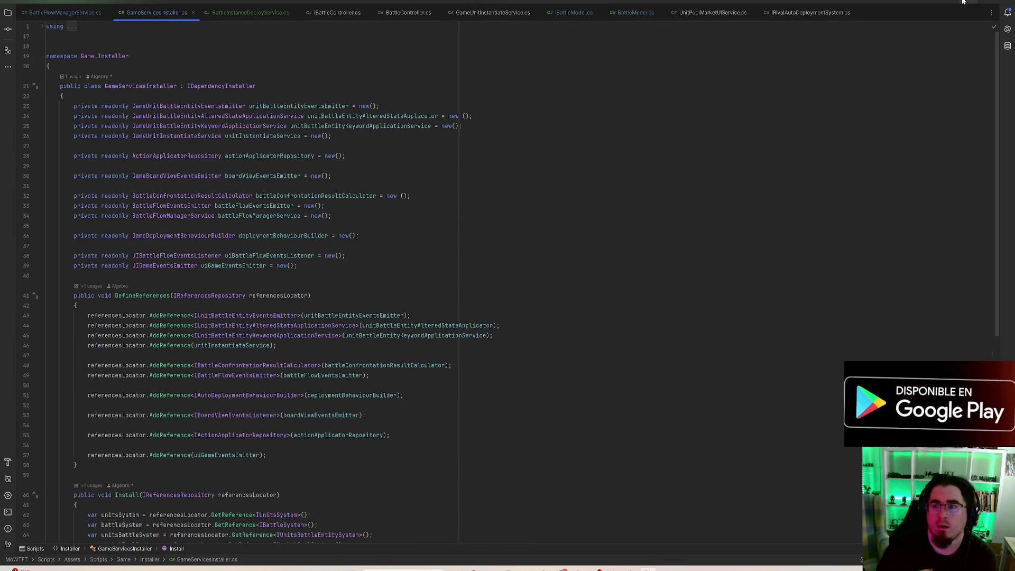
key("alt+Tab")
left_click(30, 413)
left_click(31, 420)
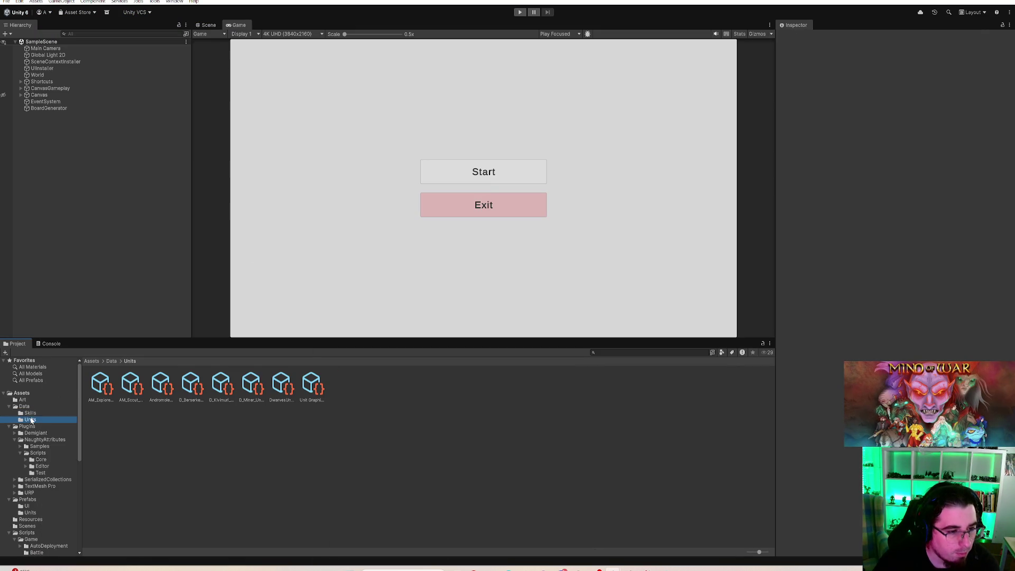
left_click(312, 386)
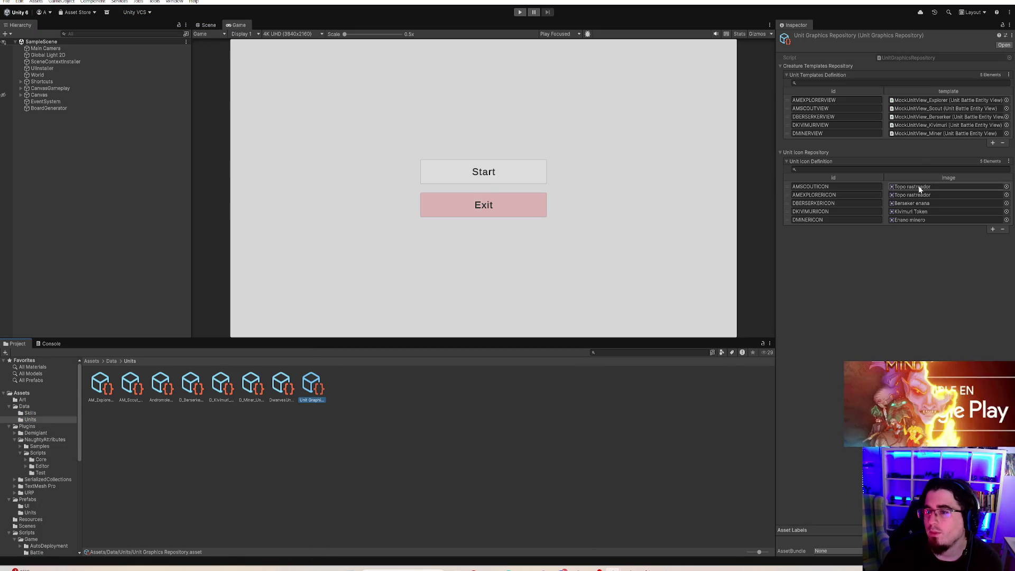
- Assign Topo explorador to AMEXPLORERICON, then duplicate AM_Explorer's unit data as AM_Ripper_UnitData 1
left_click(918, 194)
mouse_move(238, 394)
left_mouse_down()
mouse_move(925, 205)
mouse_move(921, 196)
left_mouse_up()
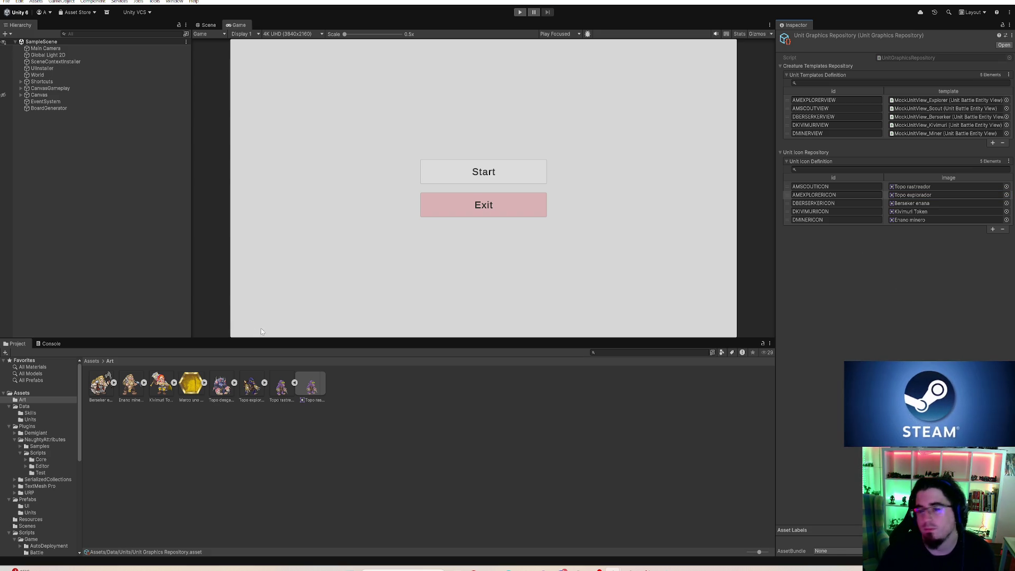
left_click(24, 406)
left_click(31, 419)
left_click(102, 388)
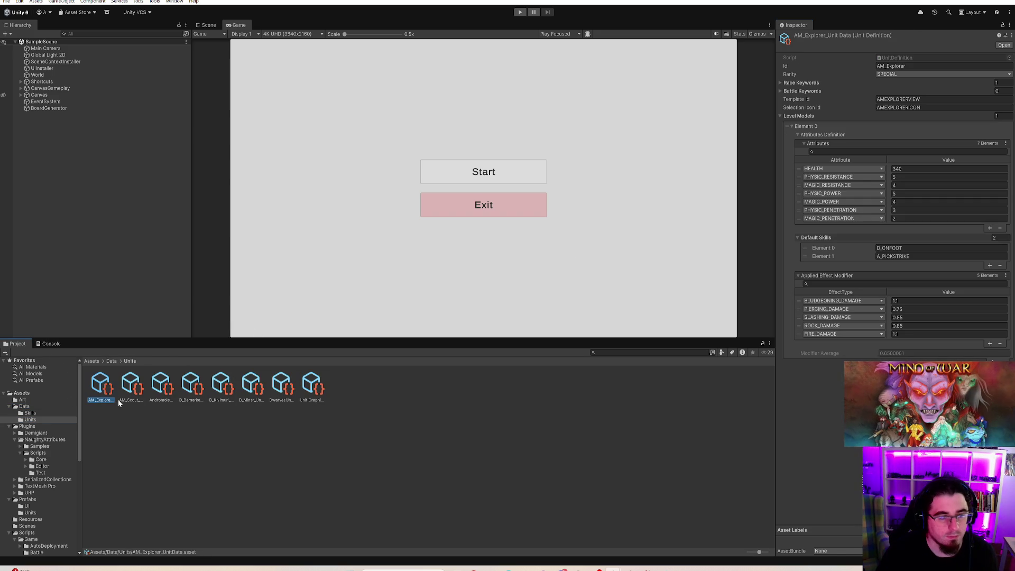
key("ctrl+d")
left_click(127, 401)
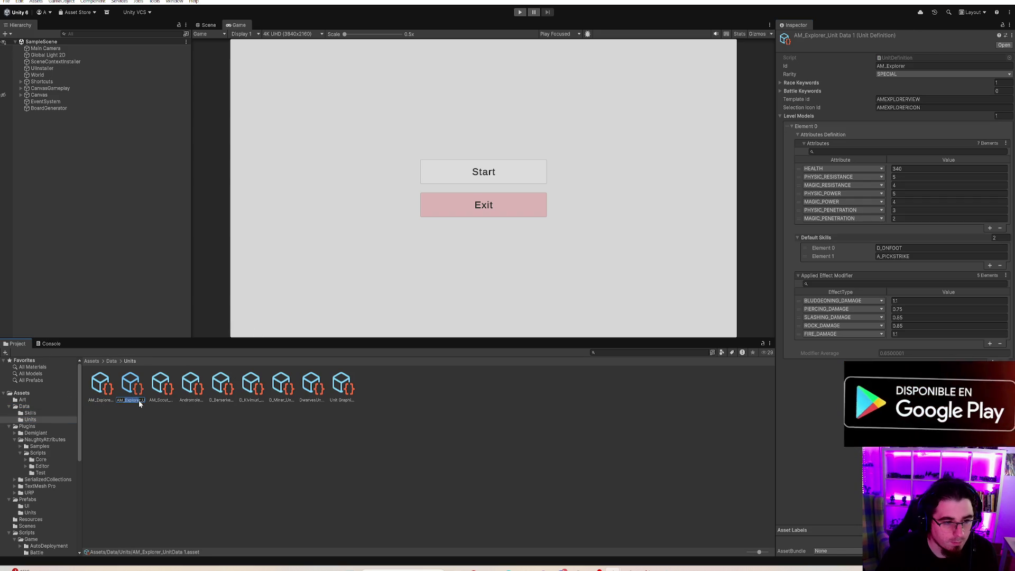
type("Ripper")
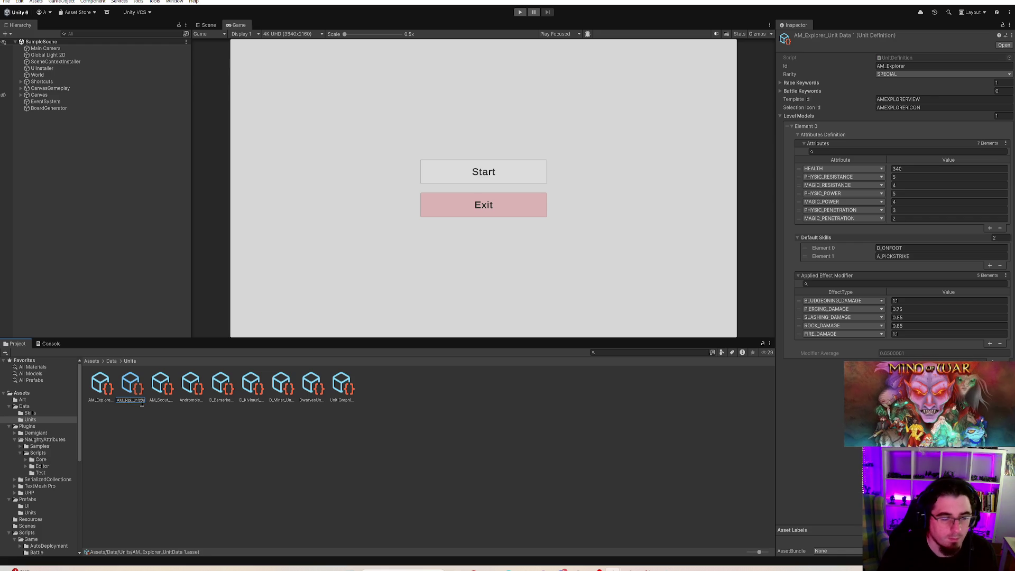
key("Return")
left_click(944, 67)
- Set the unit's Id to AM_Ripper and its rarity to RARE
type("AM_Ripper")
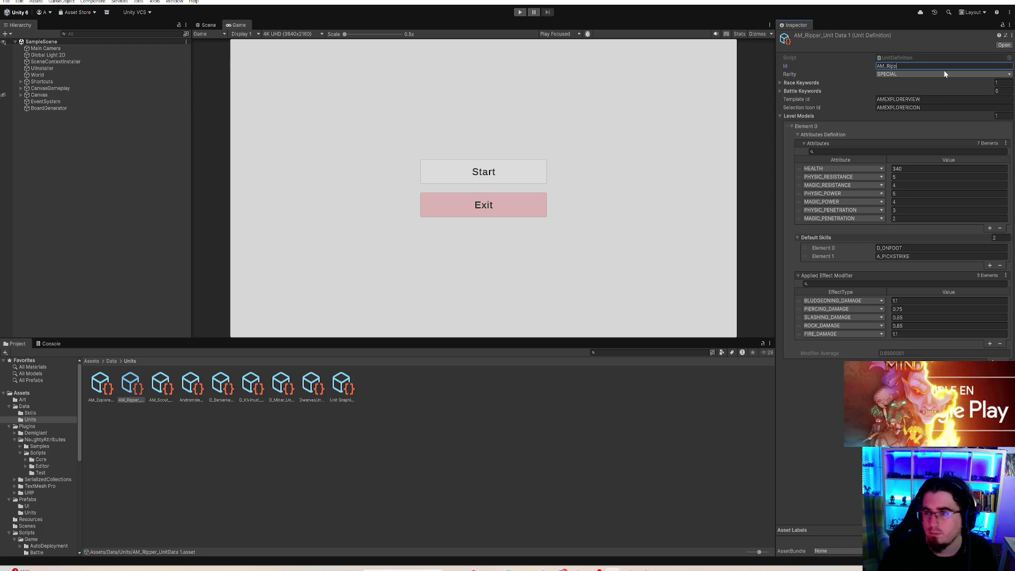
left_click(944, 74)
left_click(898, 104)
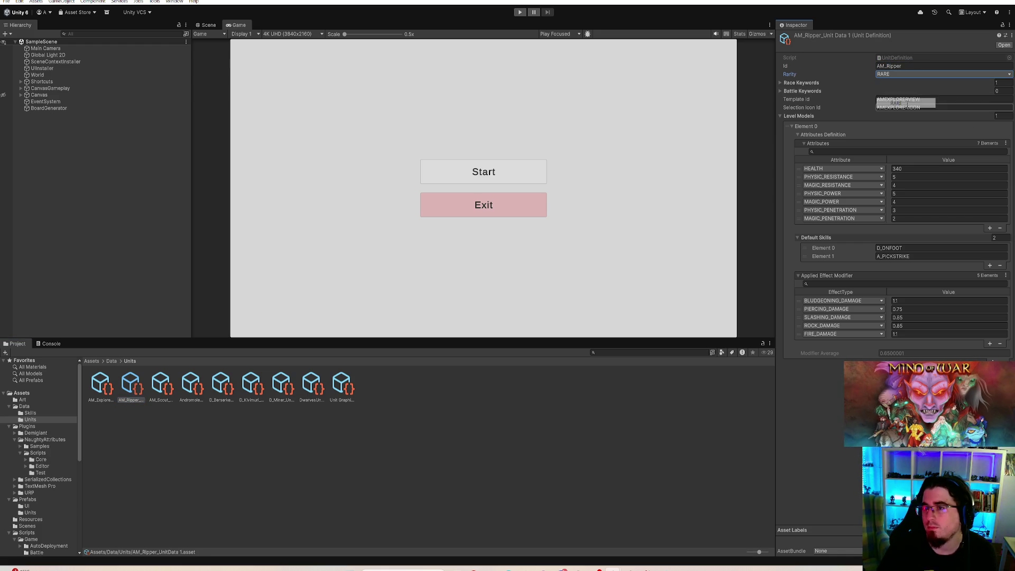
left_click(803, 83)
left_click(804, 83)
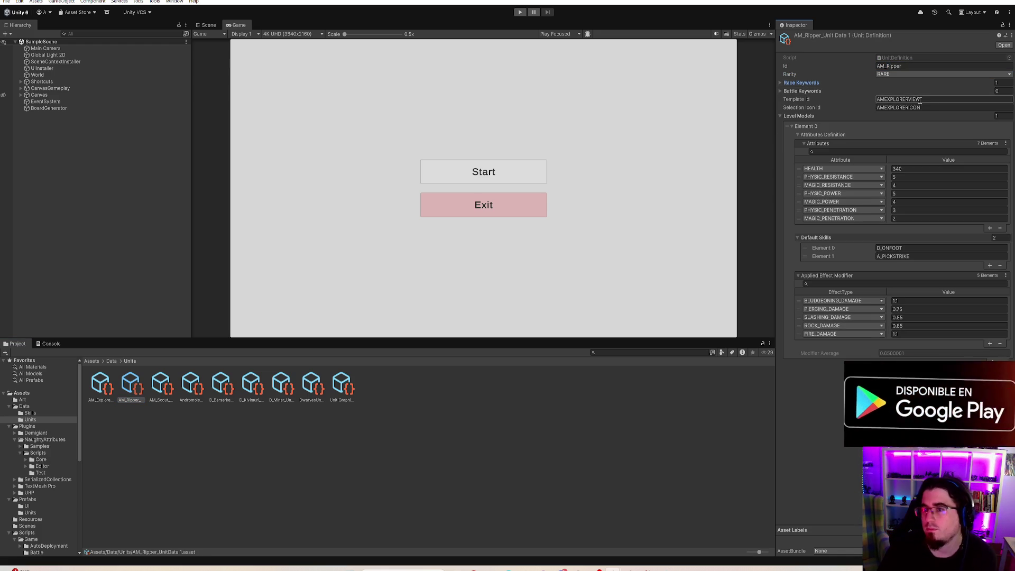
- Change Template Id to AMRIPPERVIEW, Selection Icon Id to AMRIPPERICON, and HEALTH to 330
left_click(889, 99)
left_click(888, 99)
left_click_drag(884, 99, 910, 99)
type("R")
type("IPPER")
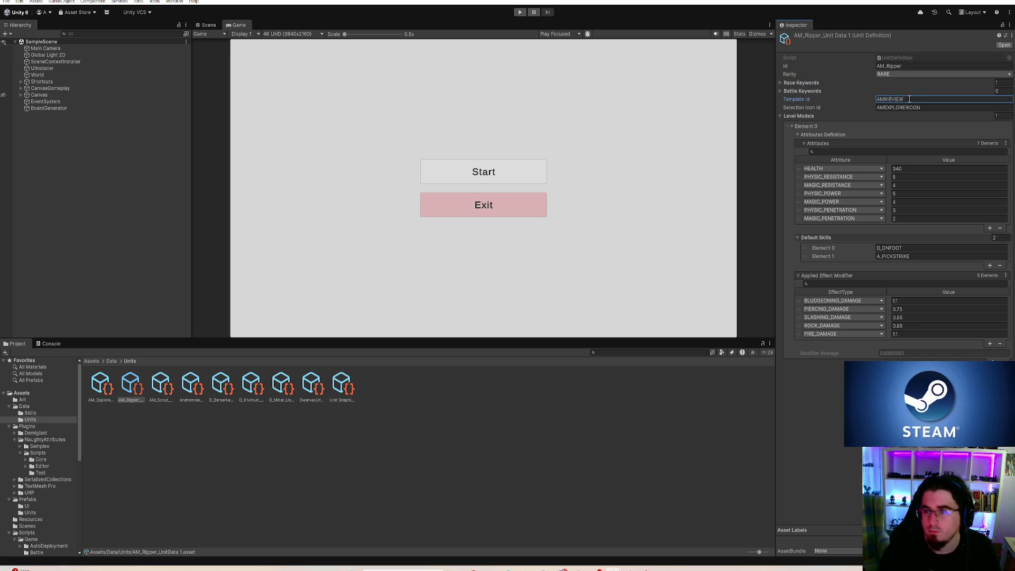
left_click(886, 107)
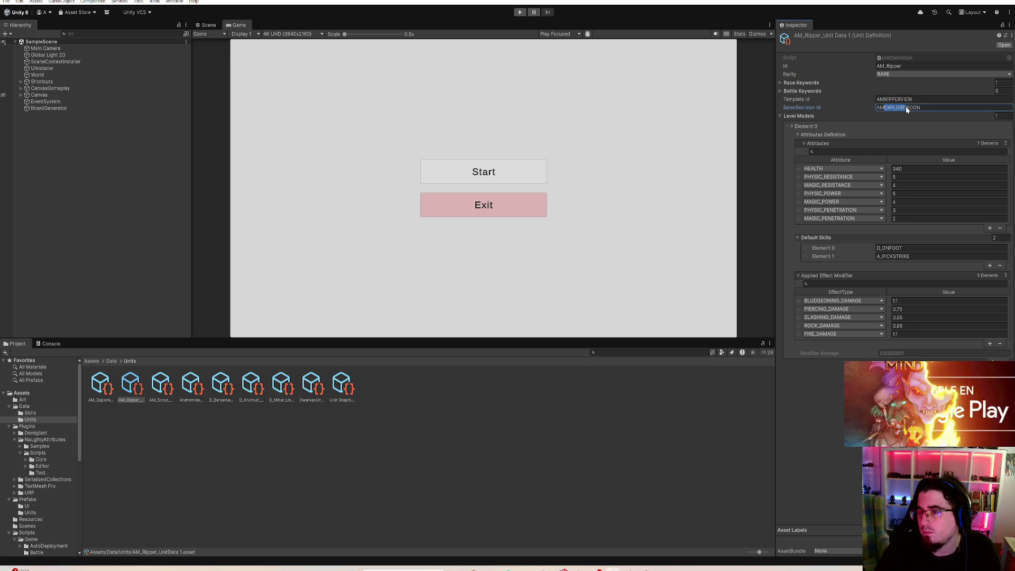
type("RIPPER")
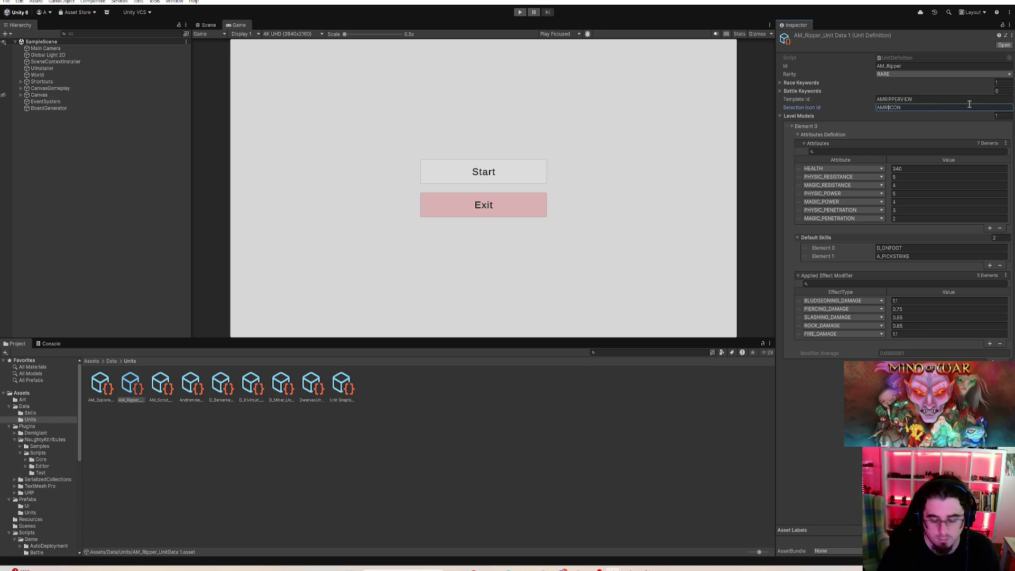
left_click(908, 168)
type("330")
left_click(904, 178)
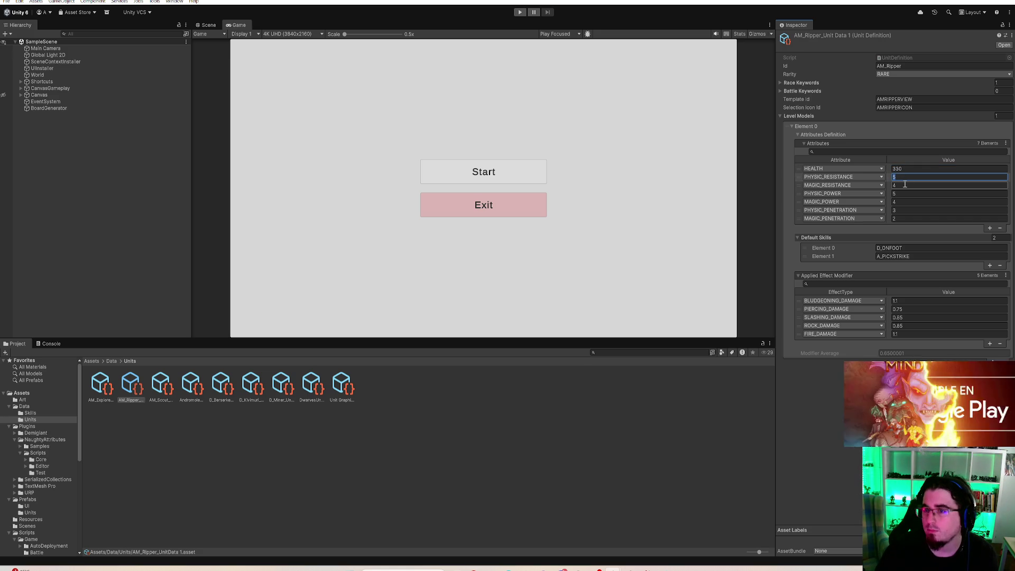
- Set AM_Ripper's PHYSIC_POWER to 7, checking D_Kivimuri's stats for comparison
left_click(904, 194)
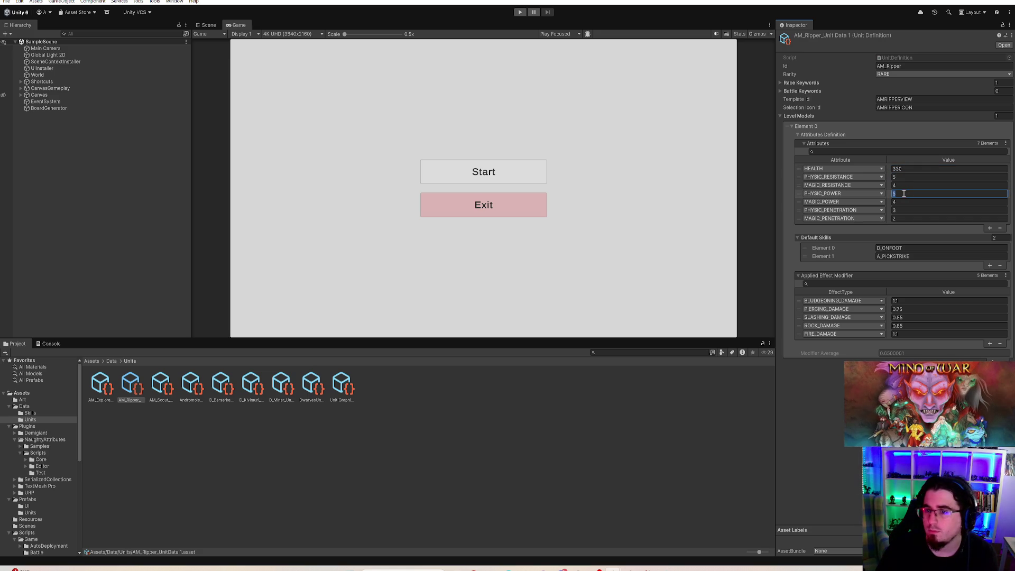
type("8")
key("Return")
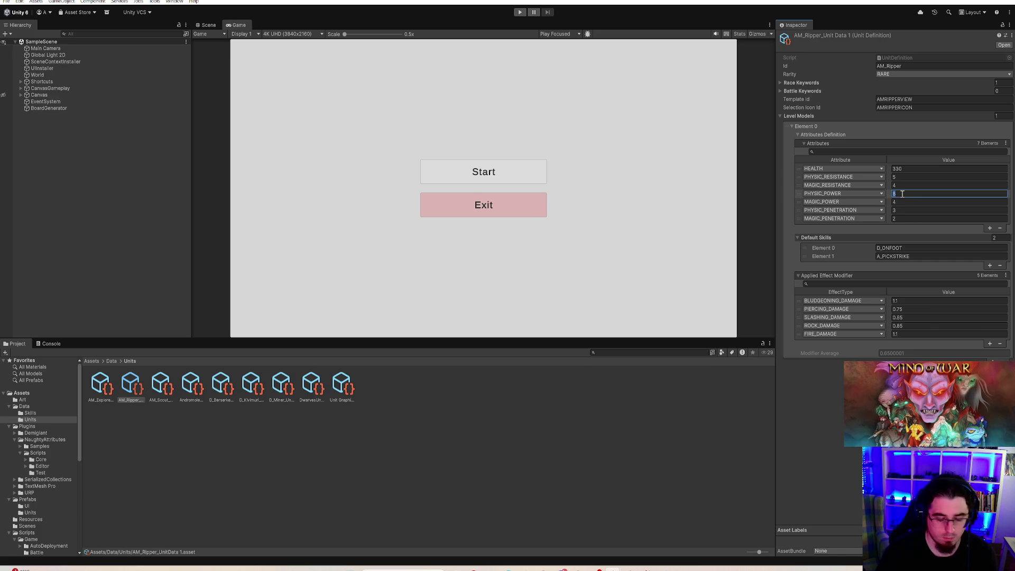
type("7")
key("Tab")
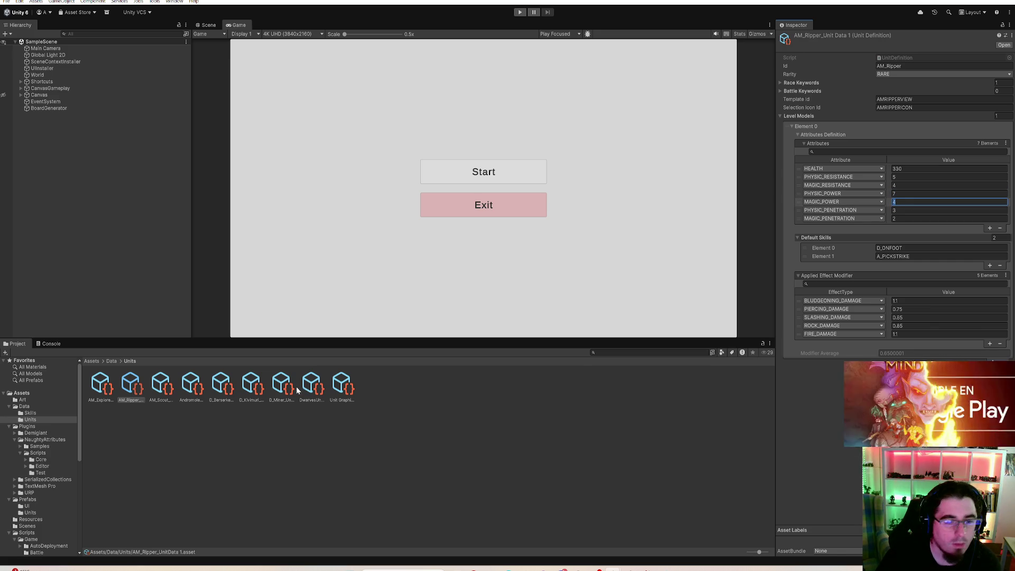
left_click(251, 388)
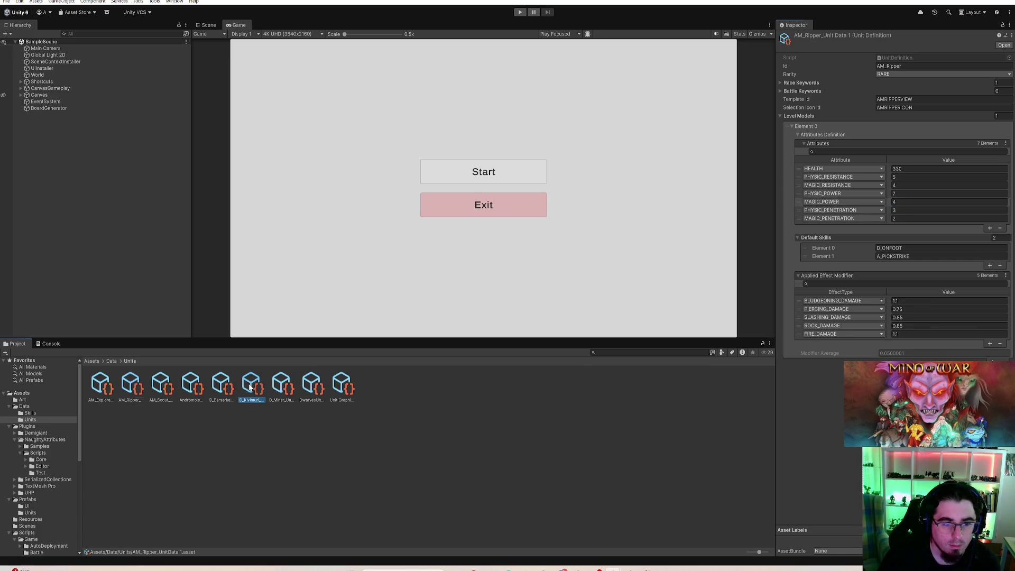
left_click(132, 388)
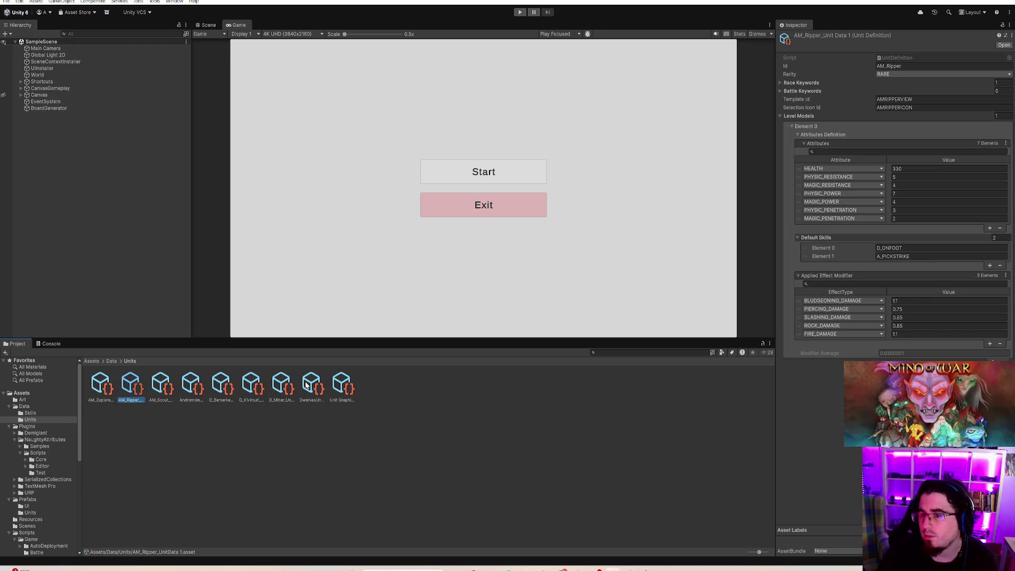
- Set AM_Ripper's MAGIC_PENETRATION to 3 and PHYSIC_PENETRATION to 6
left_click(904, 202)
left_click(903, 210)
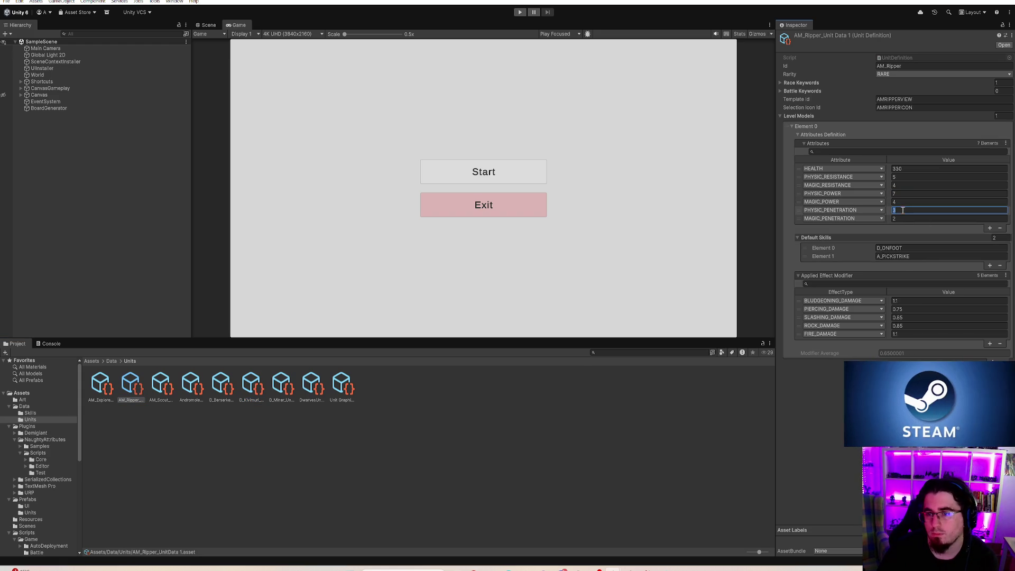
left_click(910, 218)
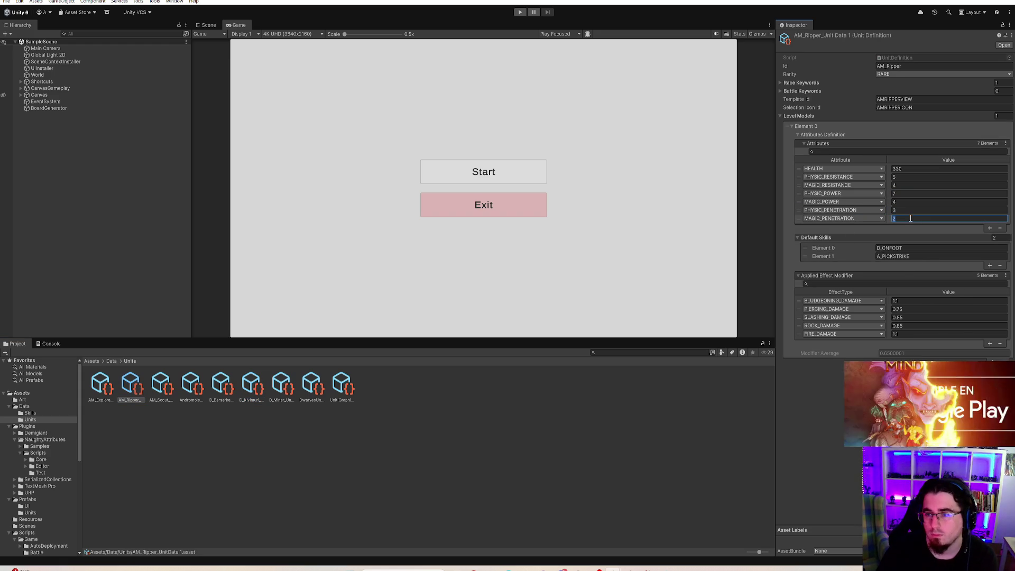
type("3")
left_click(910, 211)
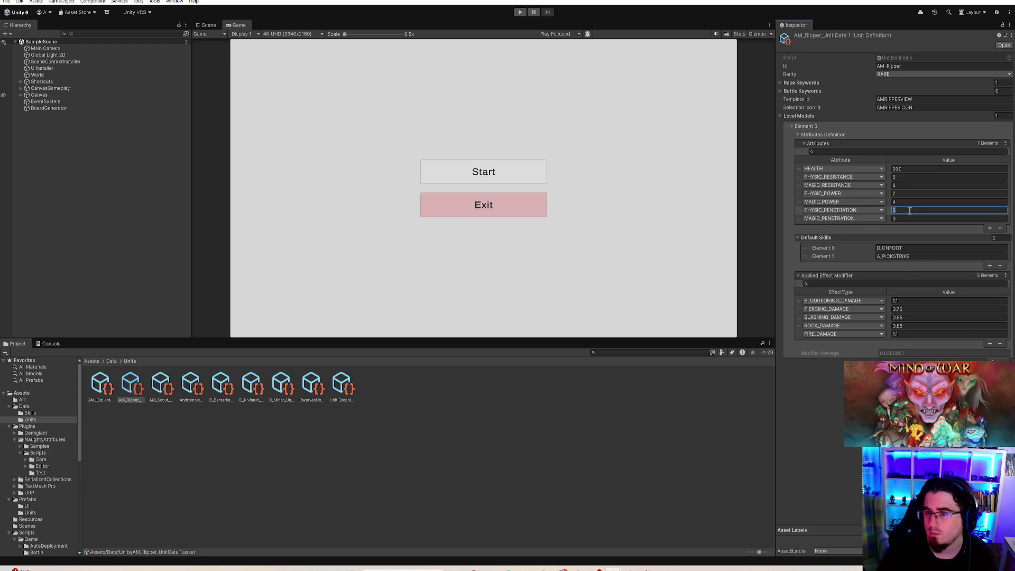
type("5")
left_click(252, 395)
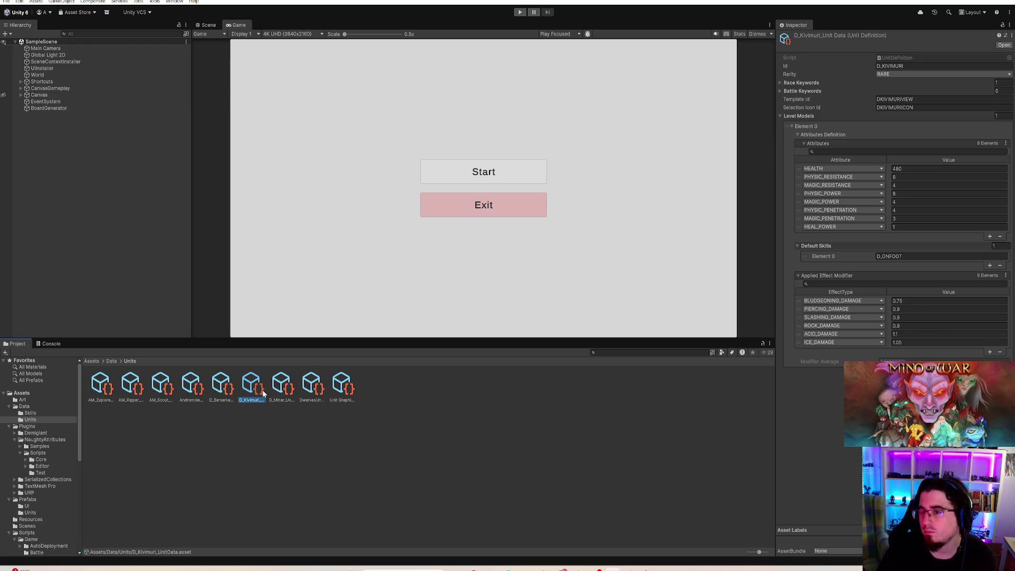
left_click(130, 389)
left_click(902, 210)
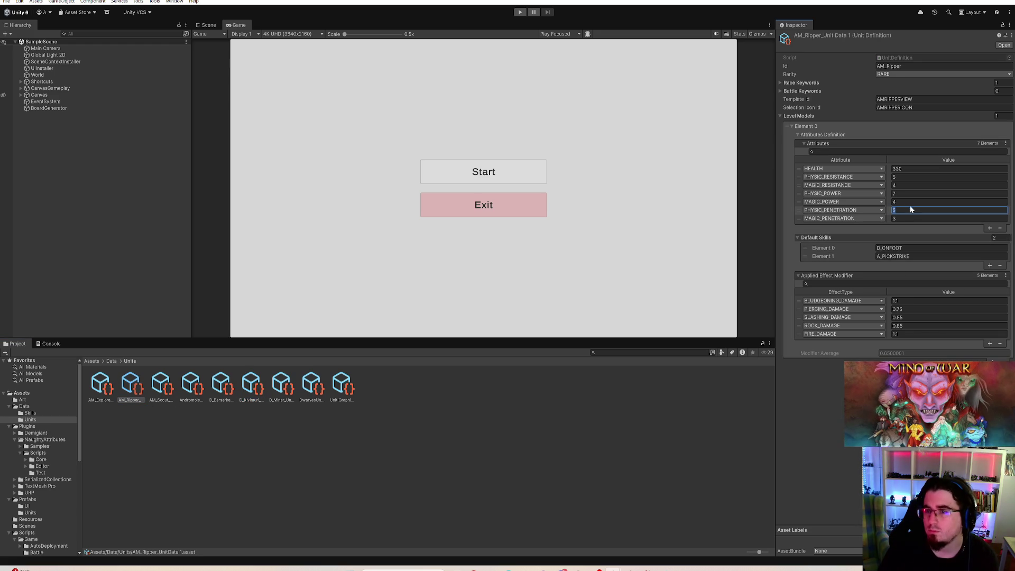
type("6")
- Compare against D_Kivimuri and AM_Explorer's PHYSIC_POWER, then revisit AM_Ripper's PHYSIC_POWER
left_click(251, 393)
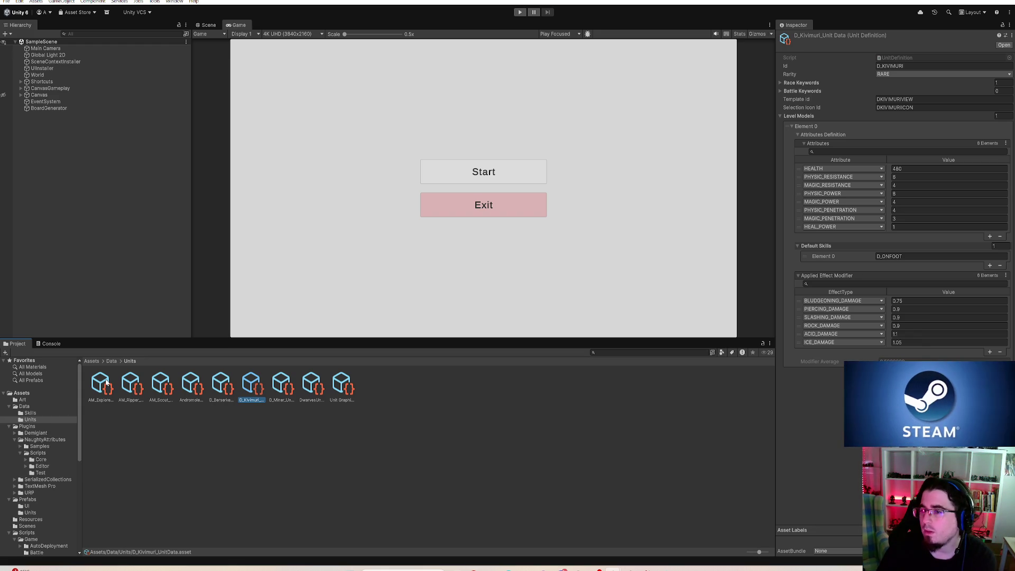
left_click(100, 387)
left_click(905, 195)
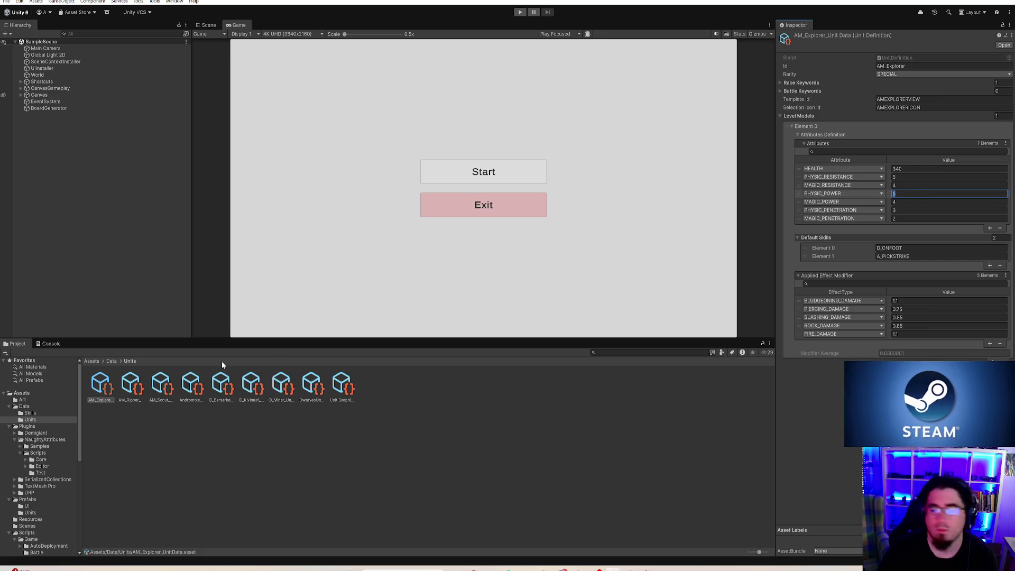
left_click(129, 387)
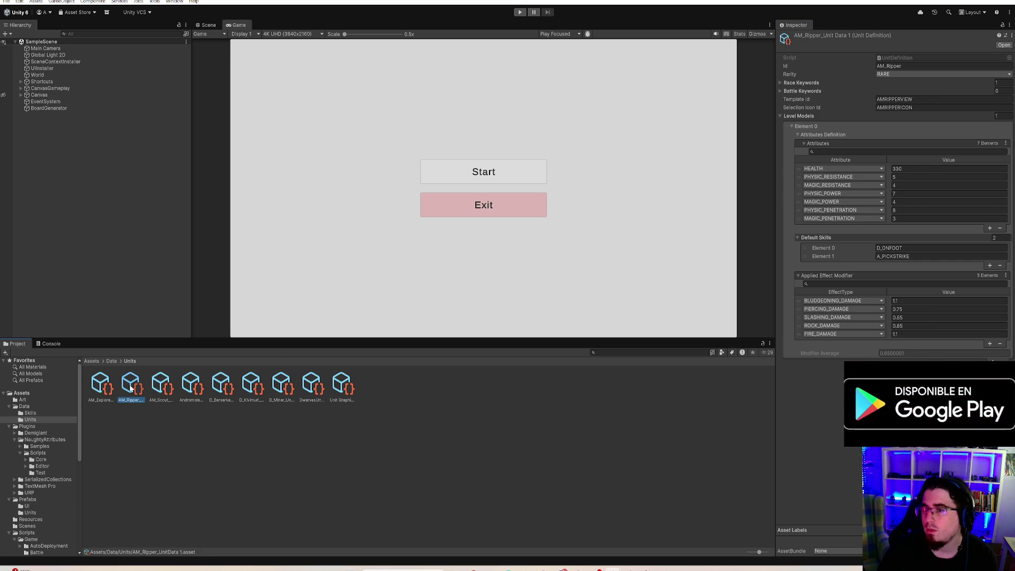
left_click(911, 195)
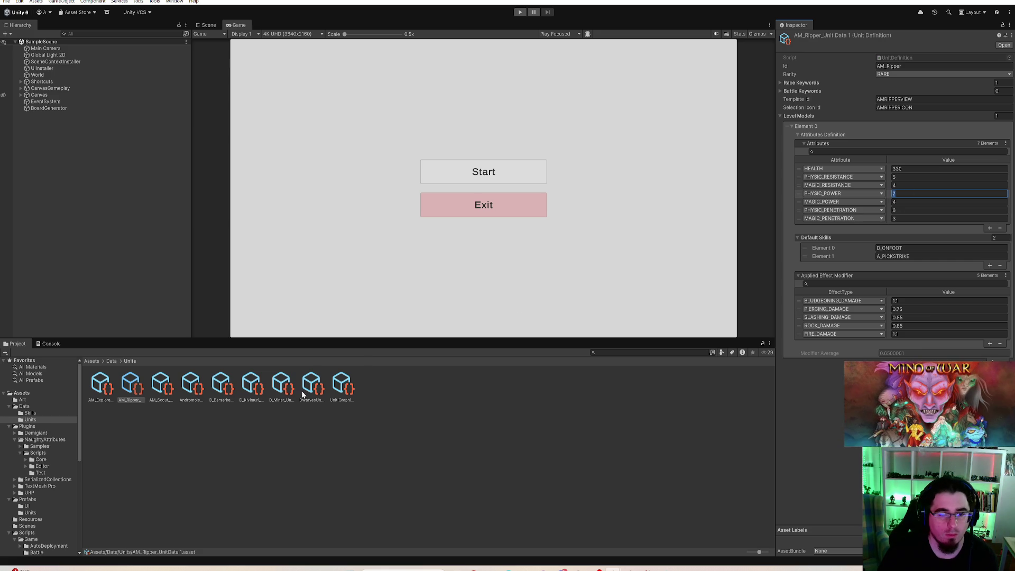
left_click(250, 386)
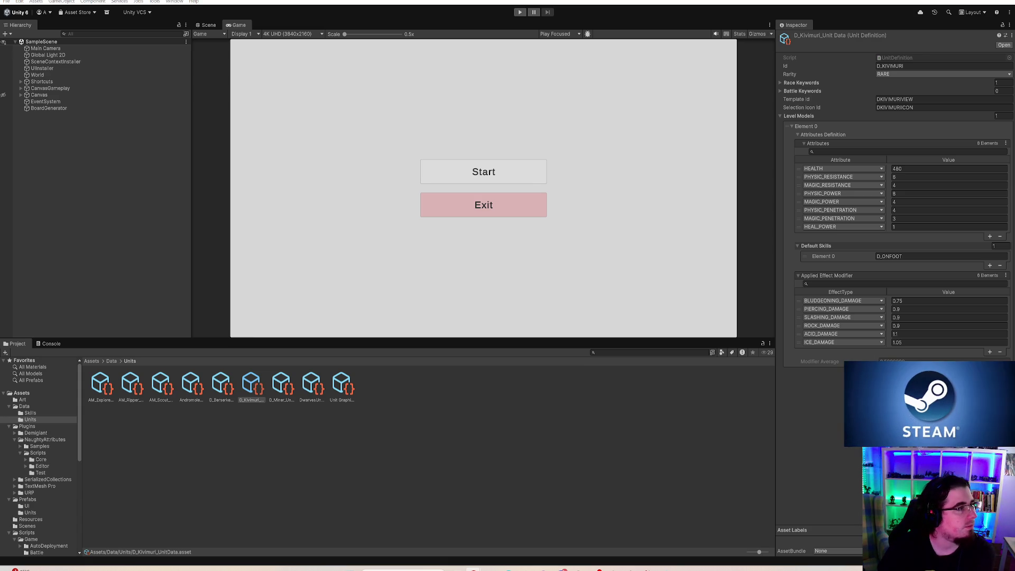
- Briefly move the spreadsheet window over the editor, then minimize it
mouse_move(532, 272)
left_mouse_down()
mouse_move(525, 240)
mouse_move(403, 147)
left_mouse_up()
left_click(380, 142)
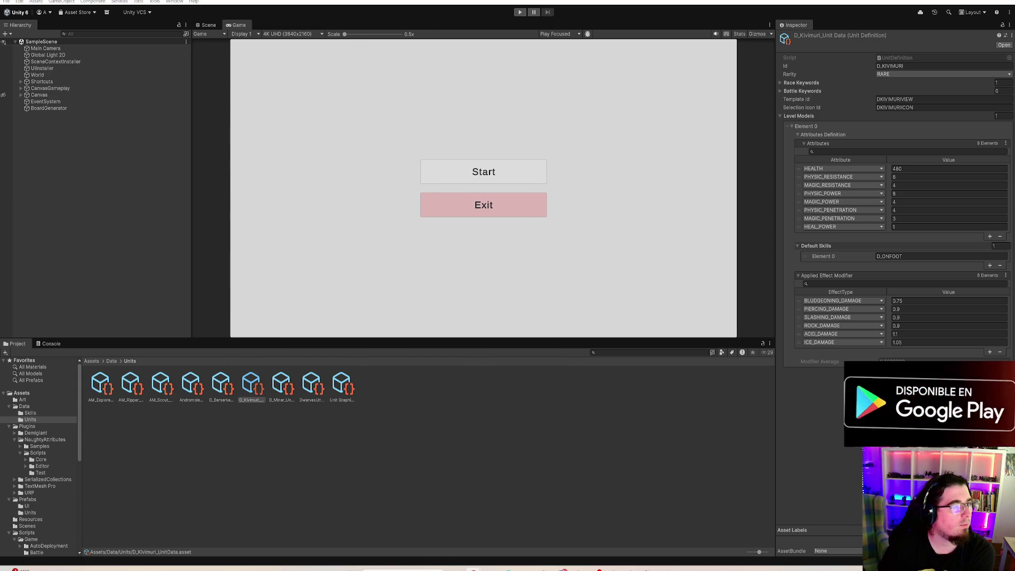
mouse_move(484, 161)
left_mouse_down()
mouse_move(634, 156)
mouse_move(609, 131)
left_mouse_up()
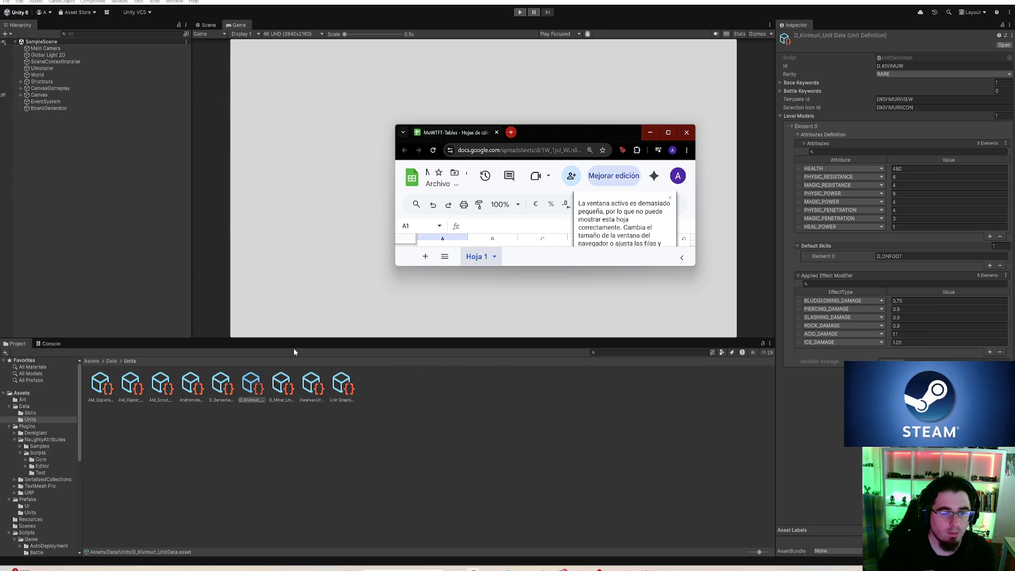
left_click(893, 176)
type("5")
key("Return")
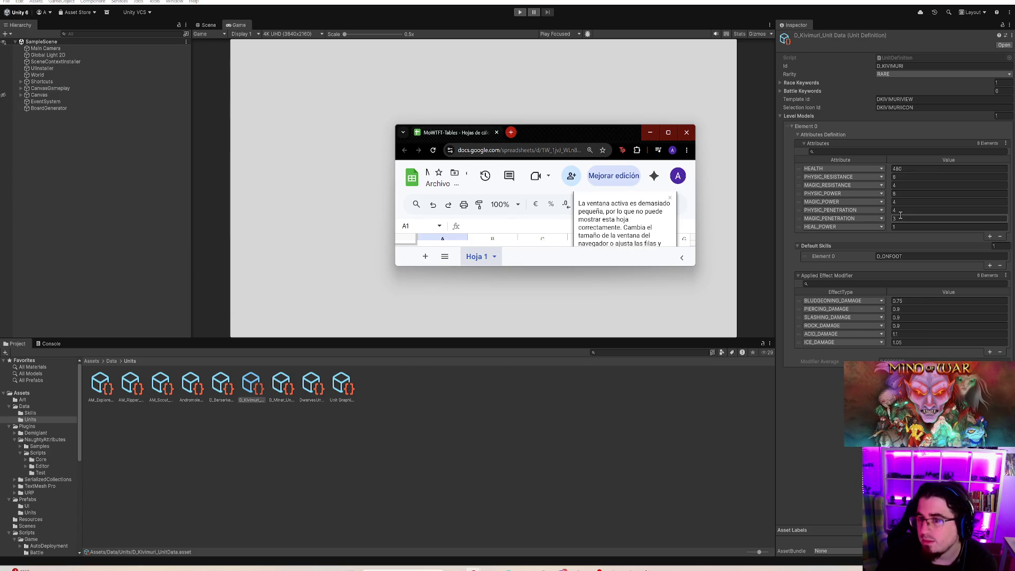
left_click(669, 132)
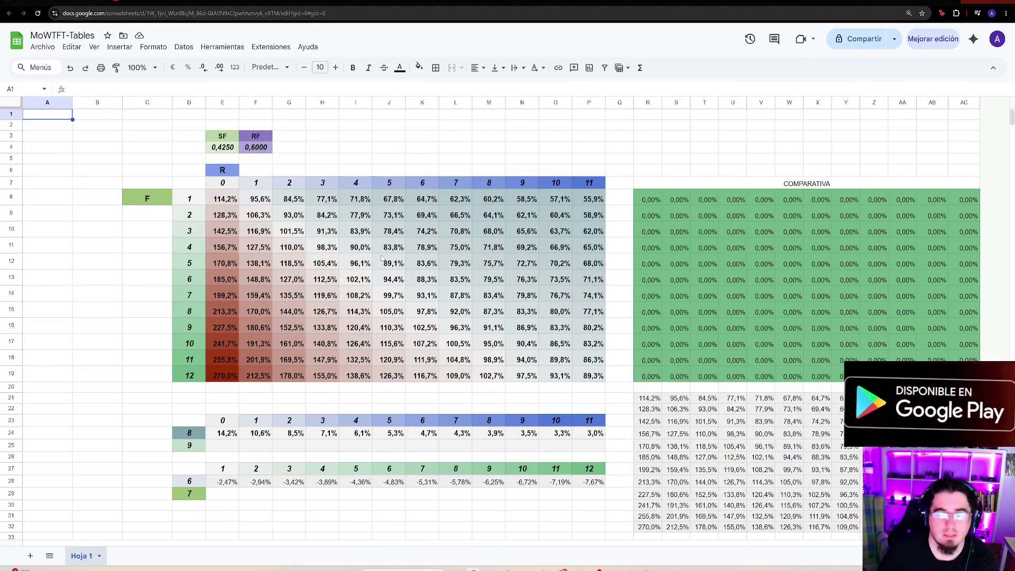
left_click(392, 189)
mouse_move(175, 283)
left_mouse_down()
mouse_move(417, 283)
mouse_move(386, 285)
left_mouse_up()
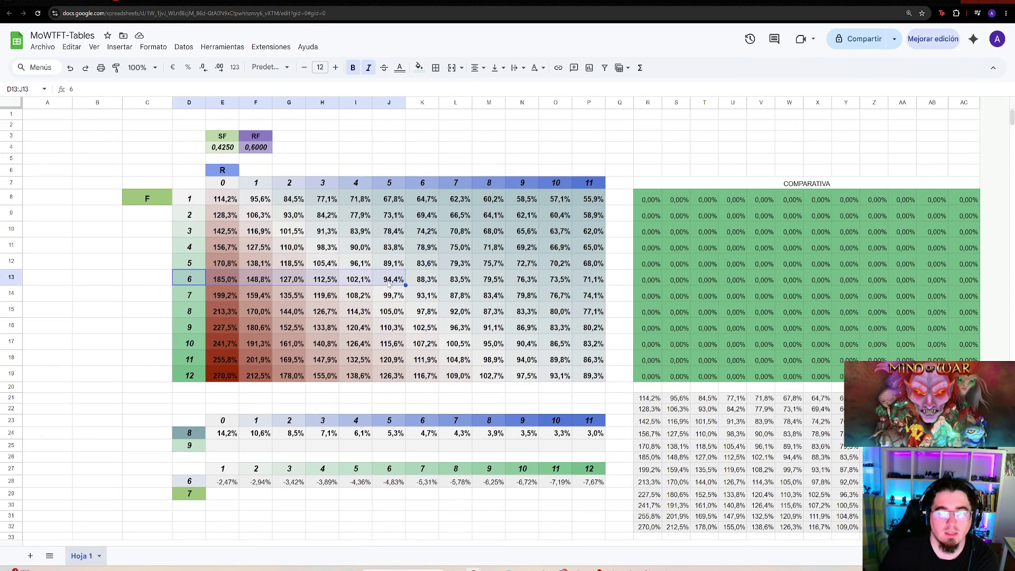
left_click(388, 284)
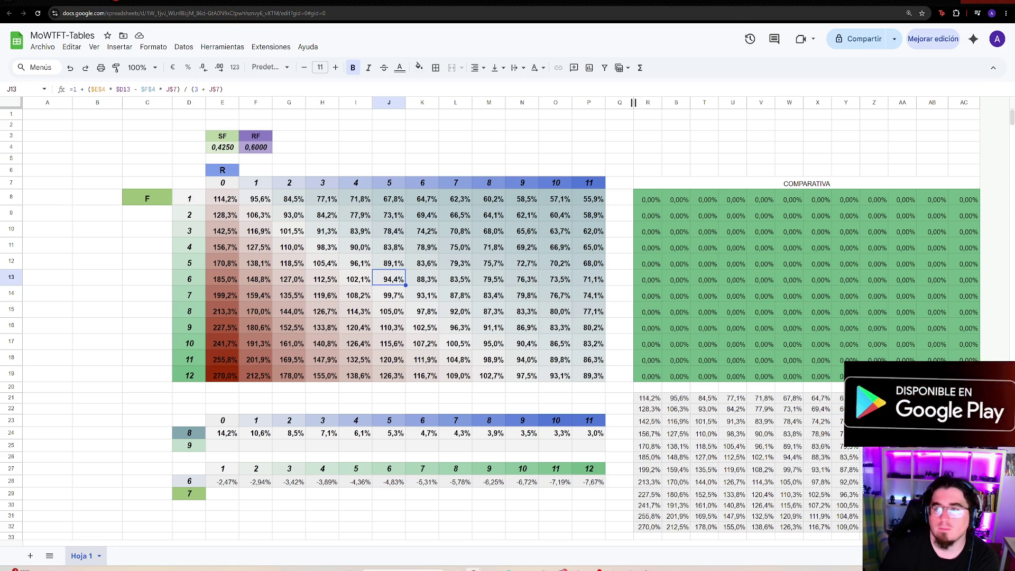
mouse_move(612, 570)
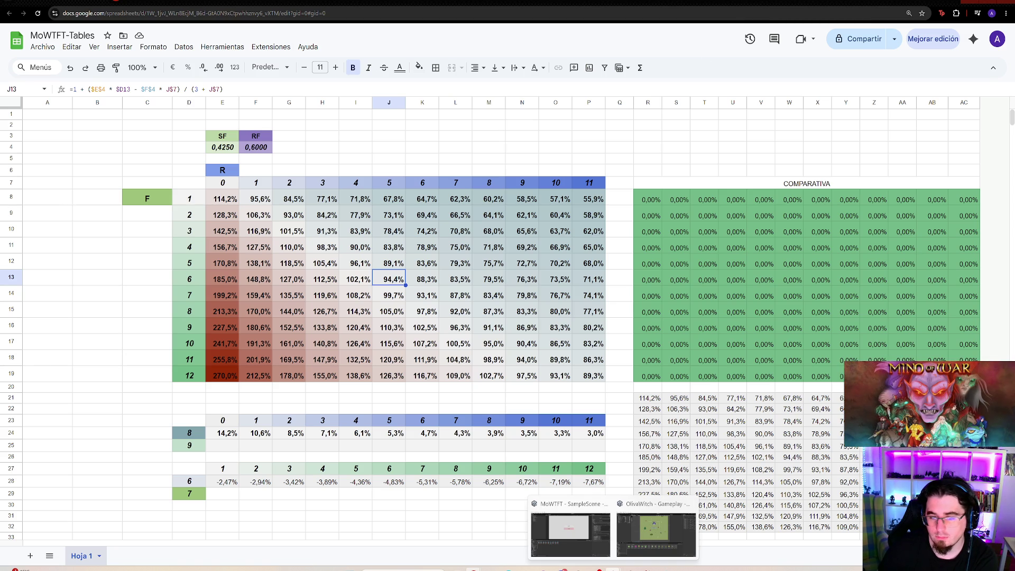
left_click(570, 532)
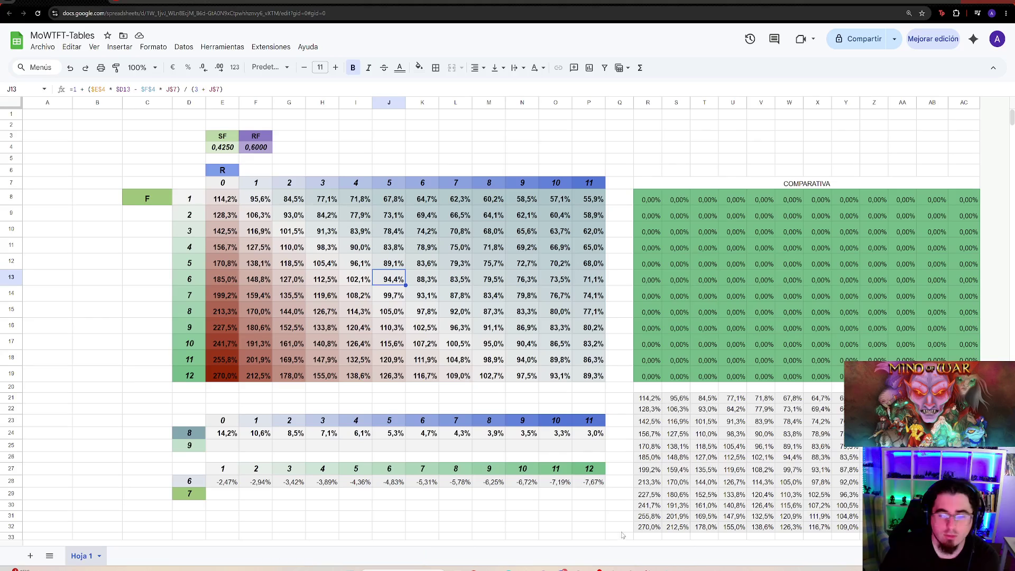
- In MoWTFT-Tables, trace the power-8 row to resistance 6 and read the K15 and G15 damage values
left_click(645, 529)
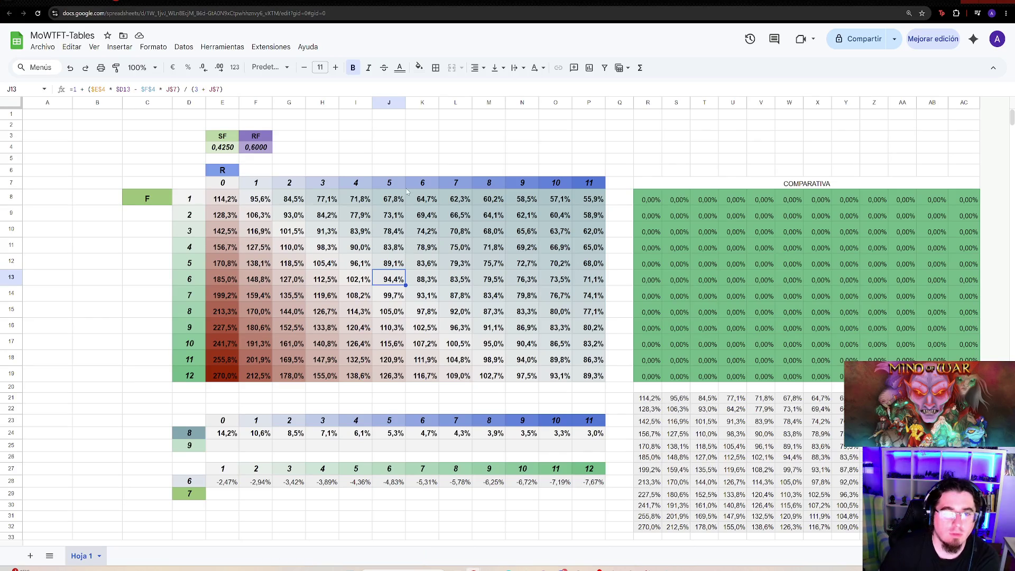
left_click(424, 178)
left_click_drag(195, 313, 423, 312)
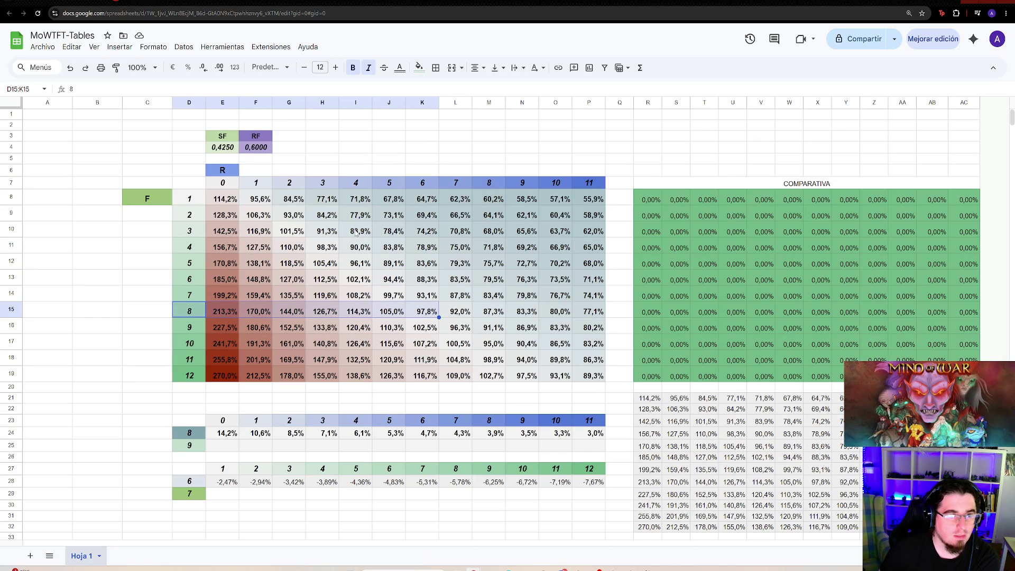
left_click(426, 313)
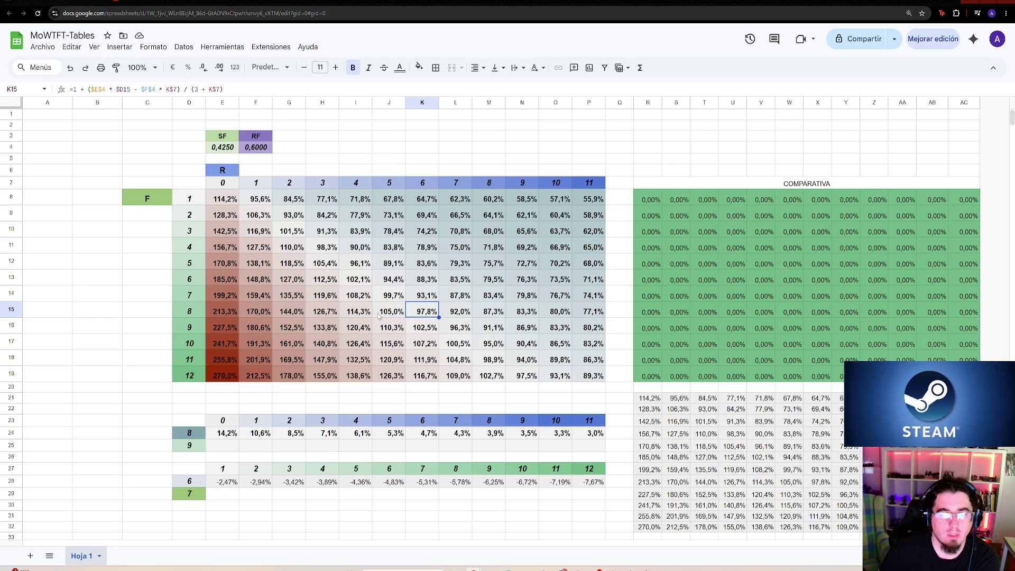
left_click(295, 317)
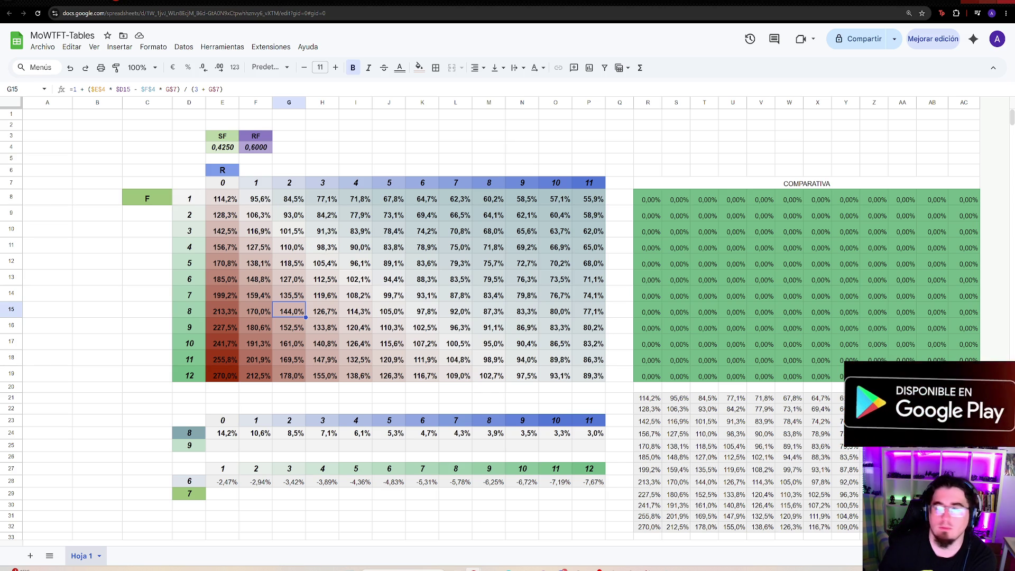
- Review AM_Ripper's unit data in Unity, then check the formula in spreadsheet cell E14
key("alt+Tab")
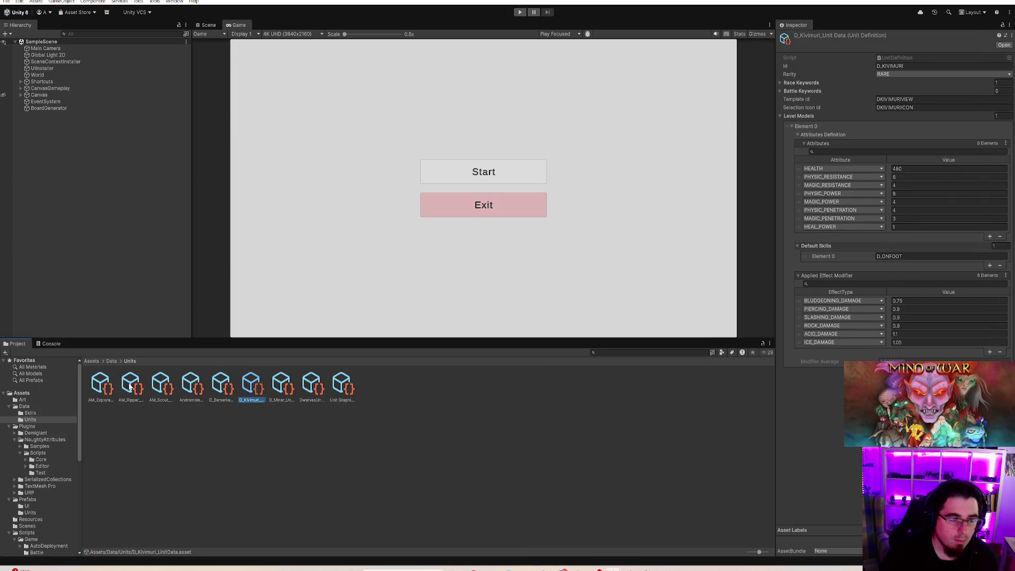
left_click(132, 389)
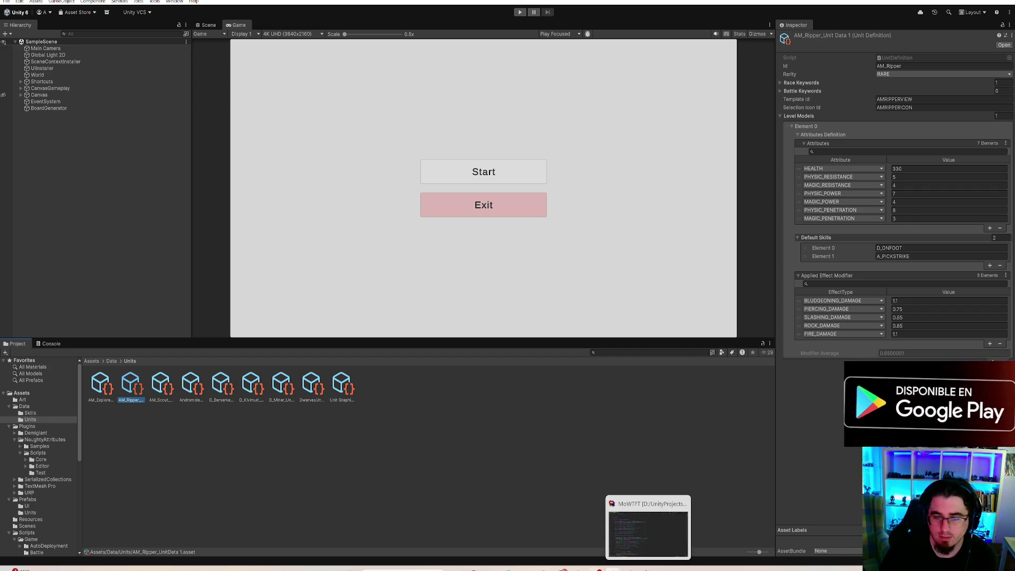
mouse_move(474, 570)
left_click(650, 543)
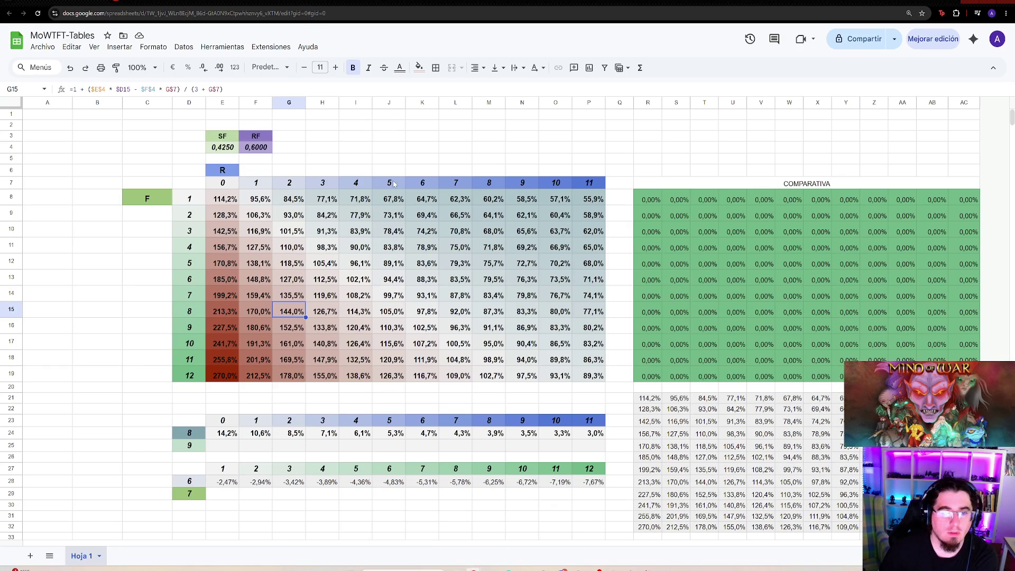
left_click(222, 298)
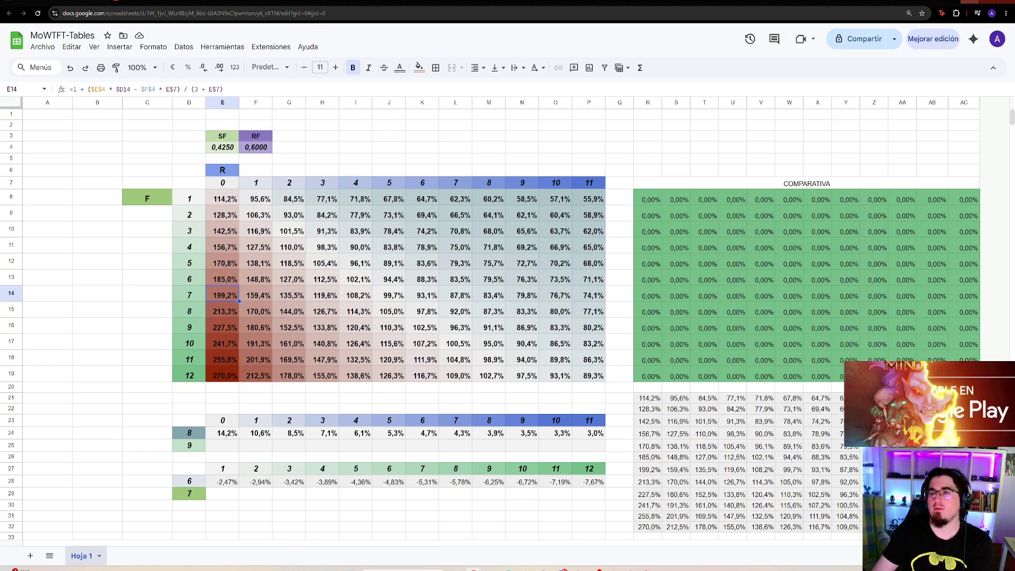
key("alt+Tab")
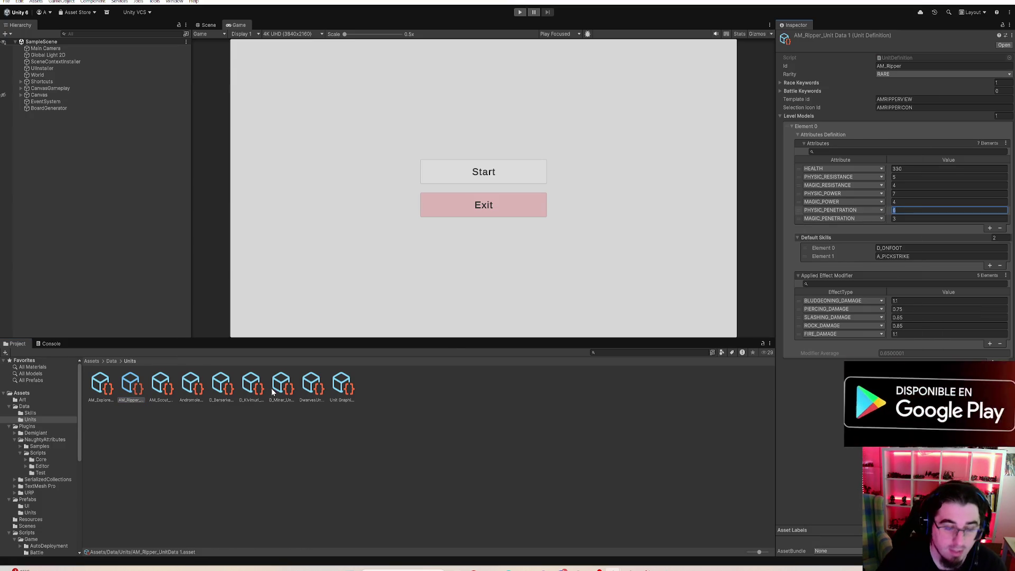
- After comparing with D_Kivimuri and rechecking the spreadsheet, set AM_Ripper's PHYSIC_POWER to 6
left_click(253, 388)
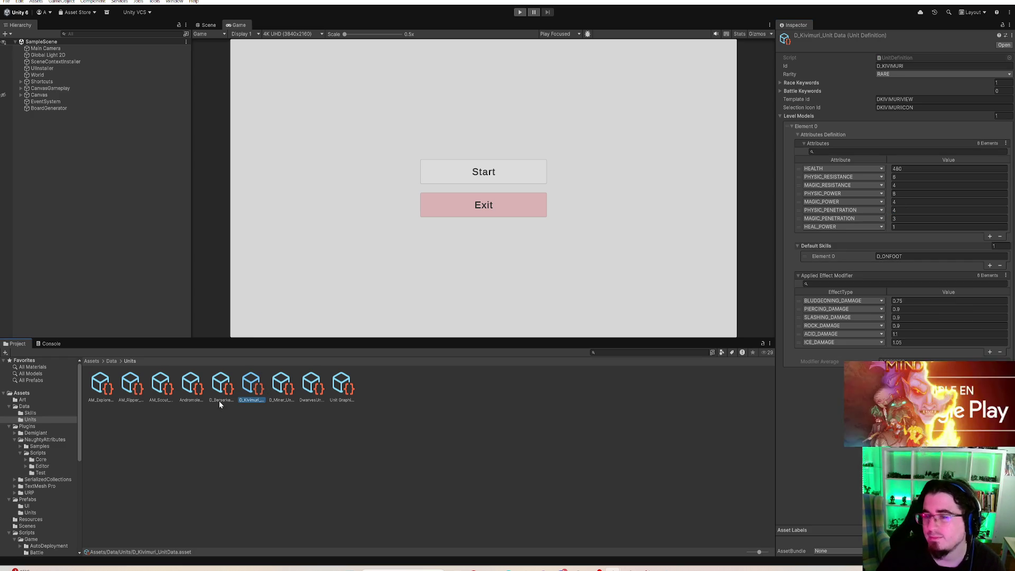
left_click(130, 389)
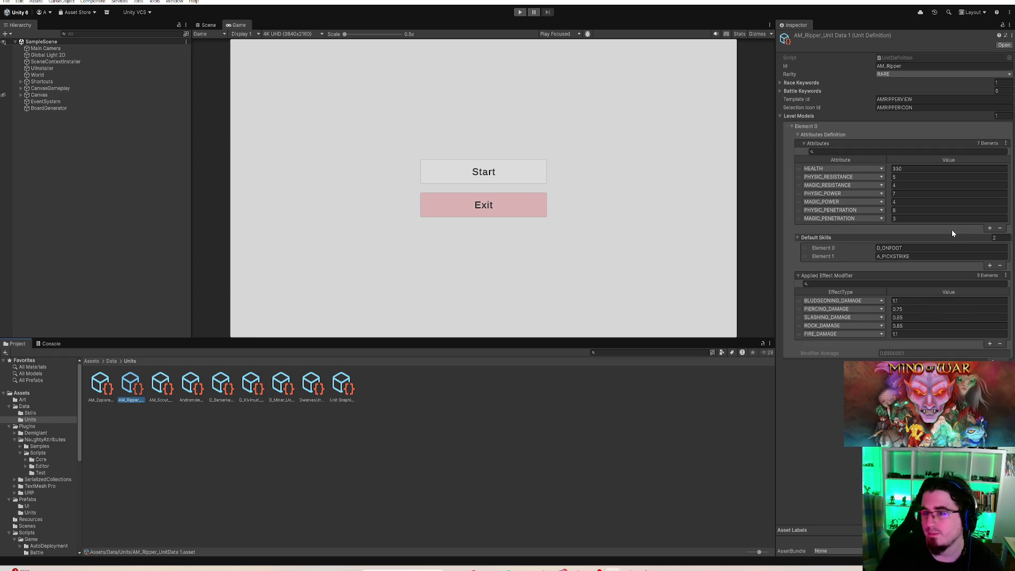
left_click(918, 194)
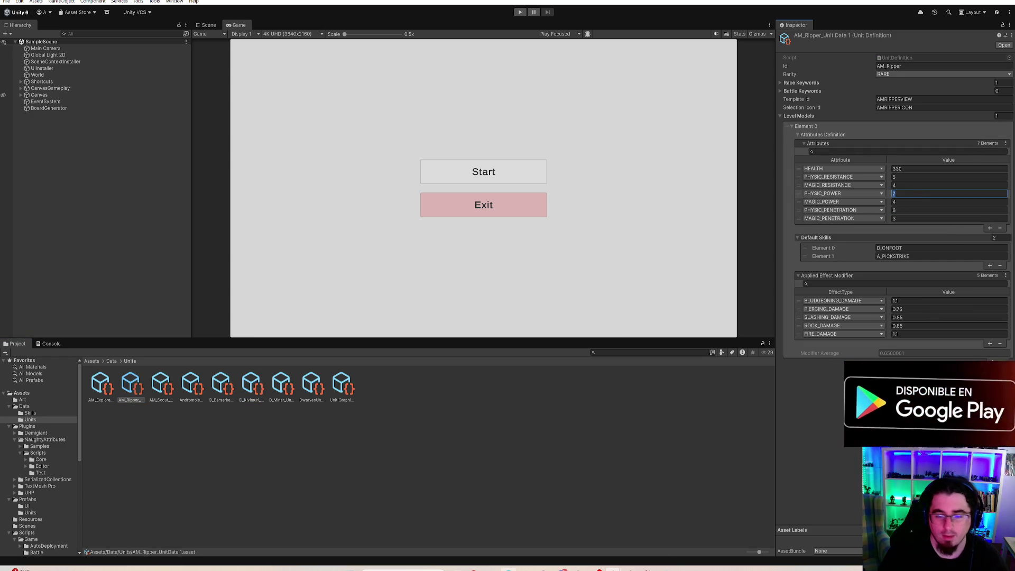
mouse_move(476, 569)
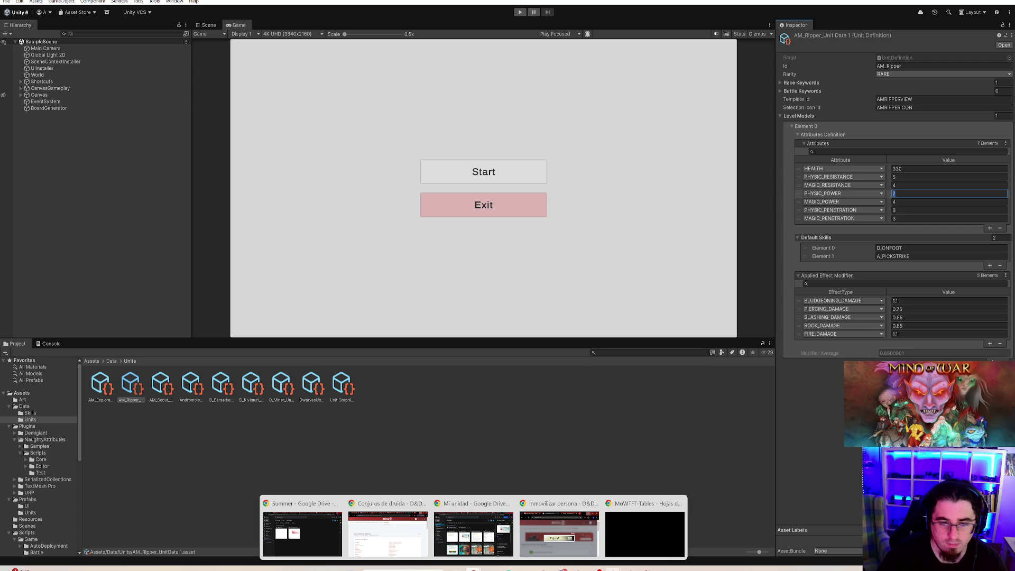
left_click(644, 532)
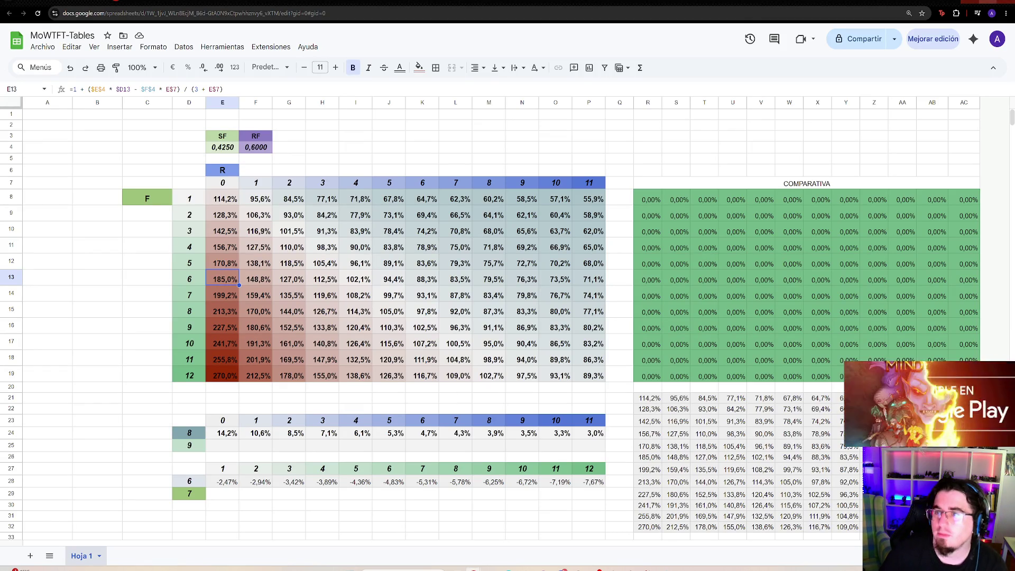
key("alt+Tab")
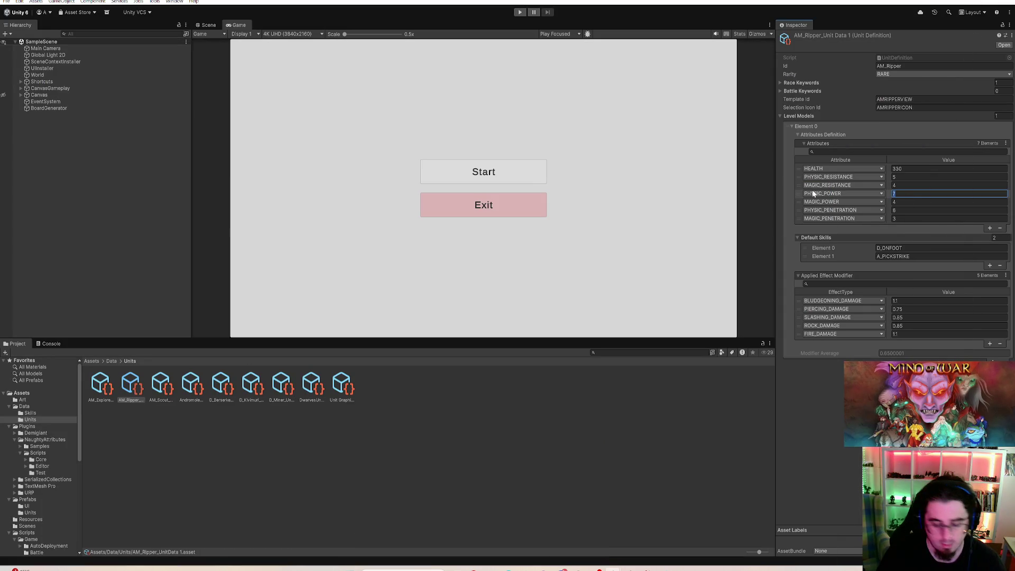
type("6")
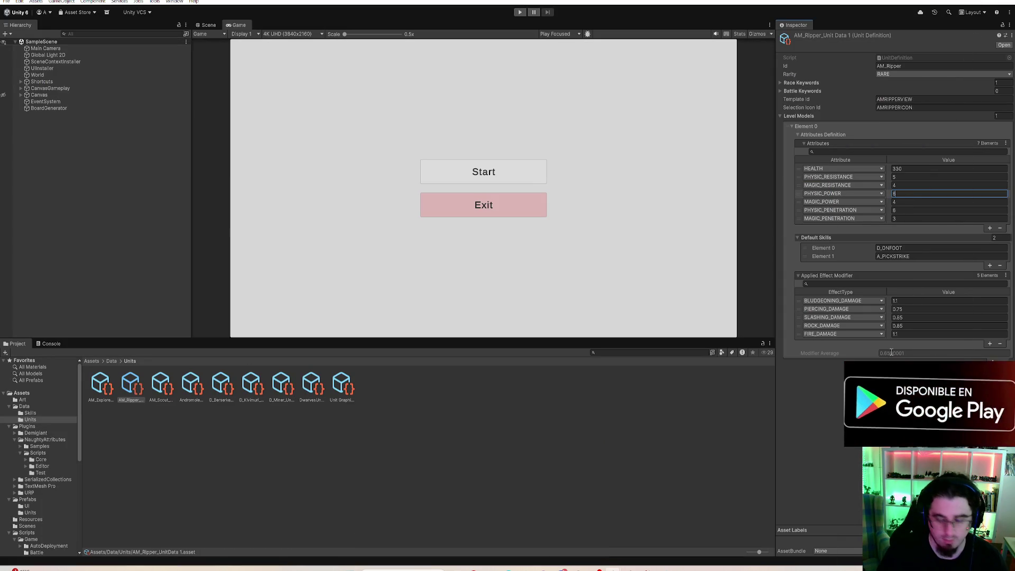
- Compare the D_Kivimuri and AM_Explorer unit data, then return to AM_Ripper
left_click(260, 392)
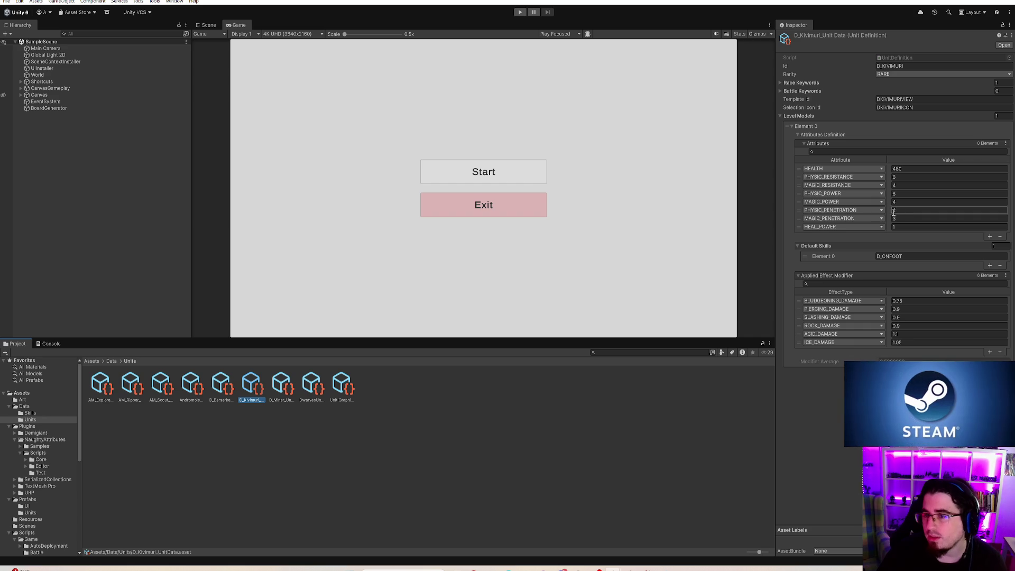
left_click(100, 389)
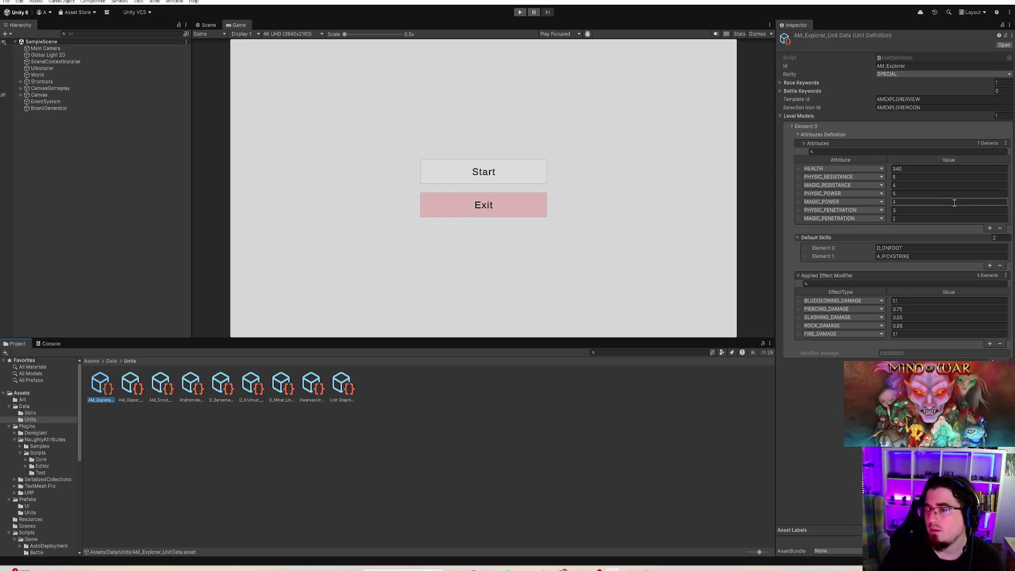
left_click(131, 389)
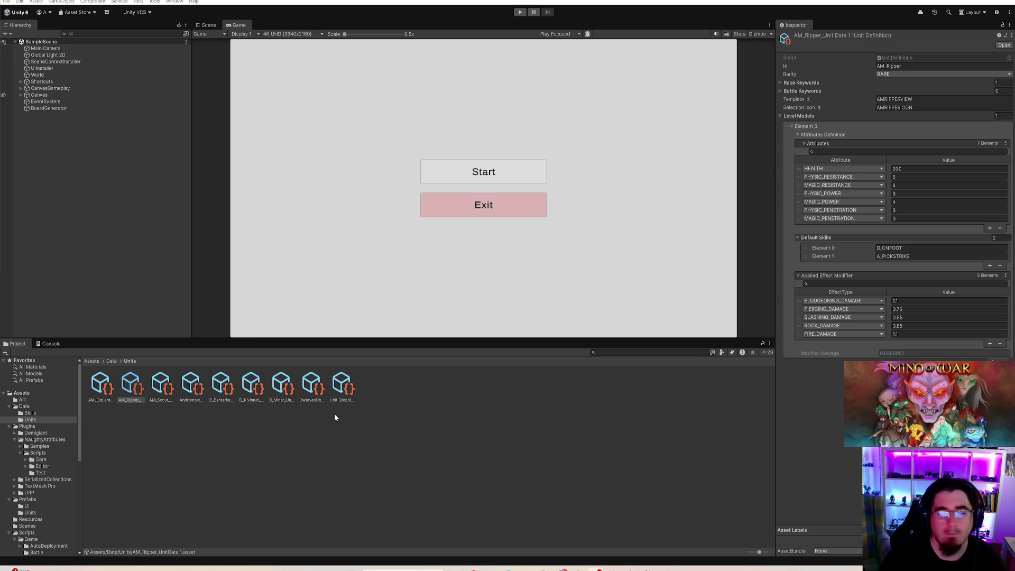
- Enter AM_Ripper's damage modifier values 0.9, 1, 0.9 and 1, then compare with AM_Explorer
left_click(939, 301)
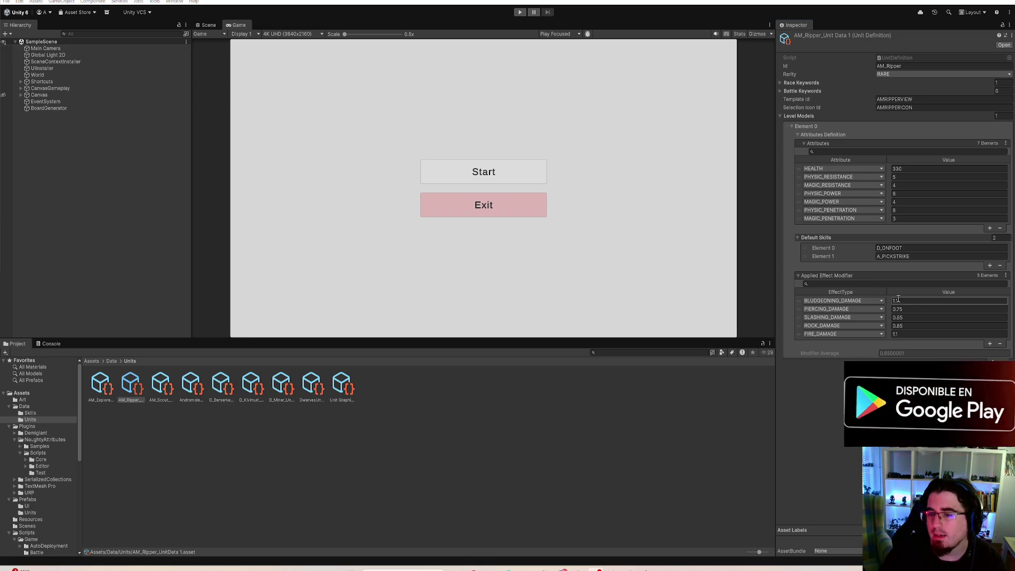
type("1")
key("Tab")
key("Tab")
type("0.9")
key("Tab")
key("Tab")
type("1")
key("Tab")
key("Tab")
type("0.9")
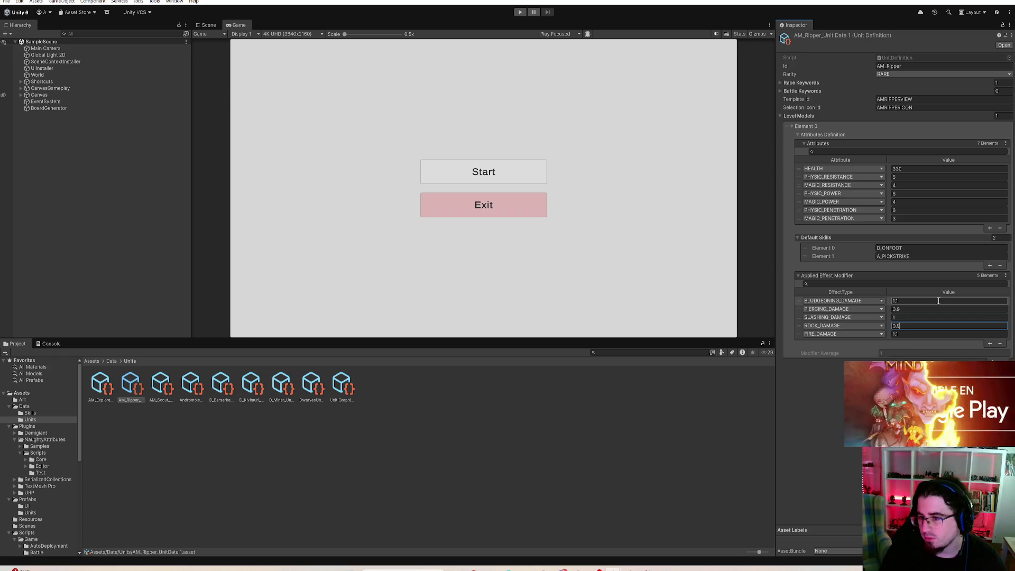
key("Tab")
key("Tab")
type("1")
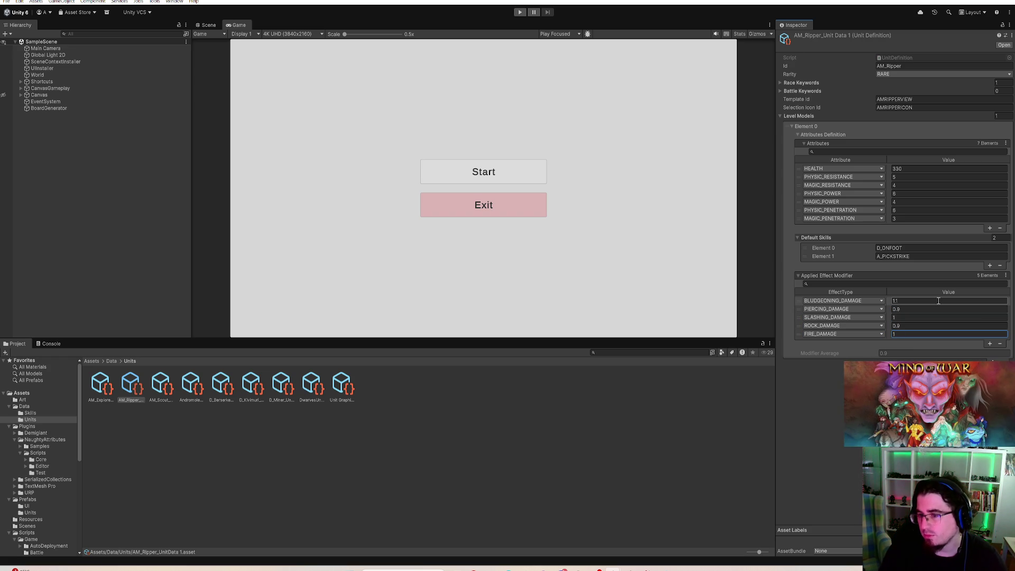
key("Return")
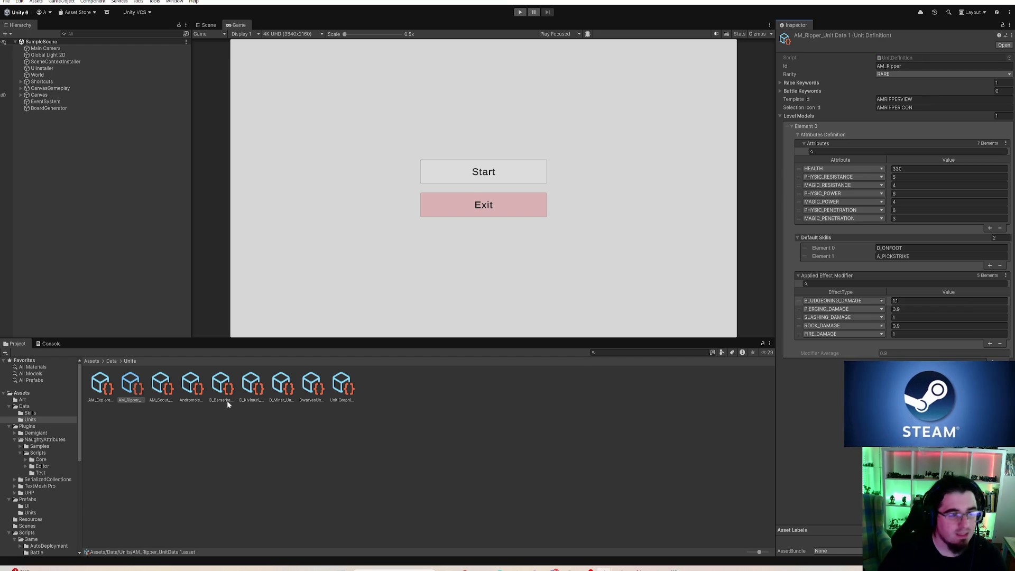
left_click(107, 388)
- Set AM_Ripper's BLUDGEONING_DAMAGE modifier to 1.15 and PIERCING_DAMAGE to 0.7
left_click(131, 386)
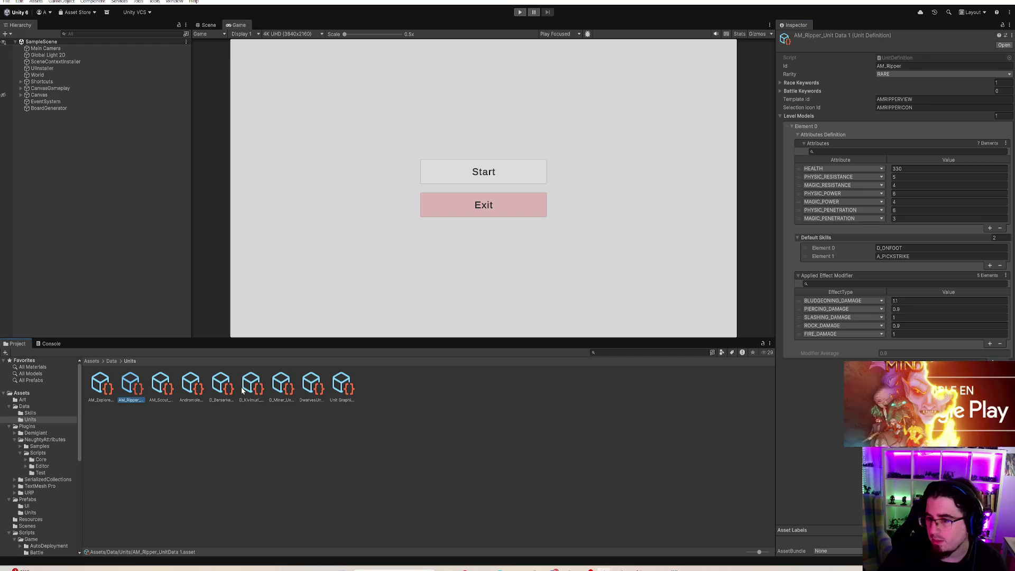
left_click(903, 301)
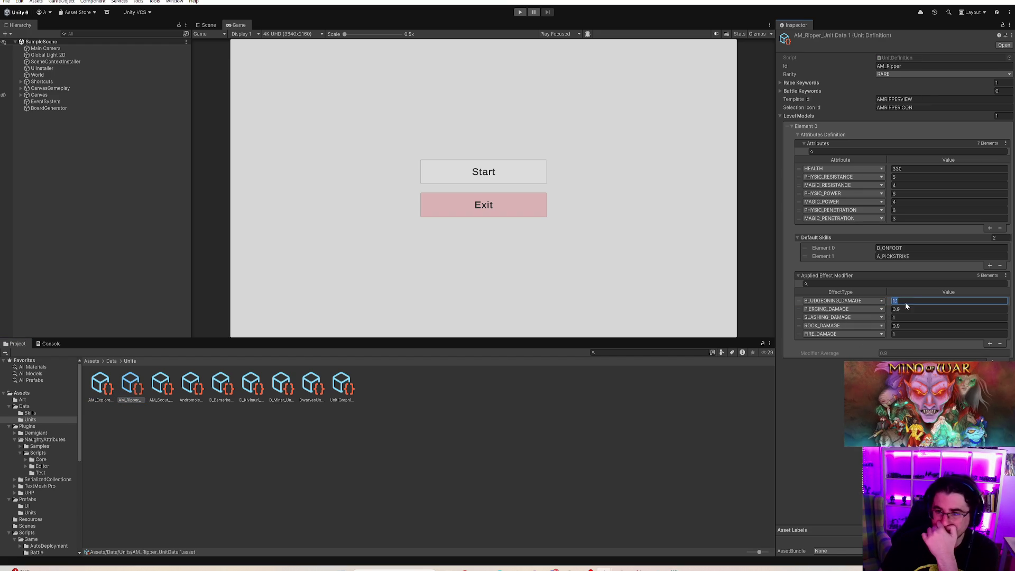
type("1.1")
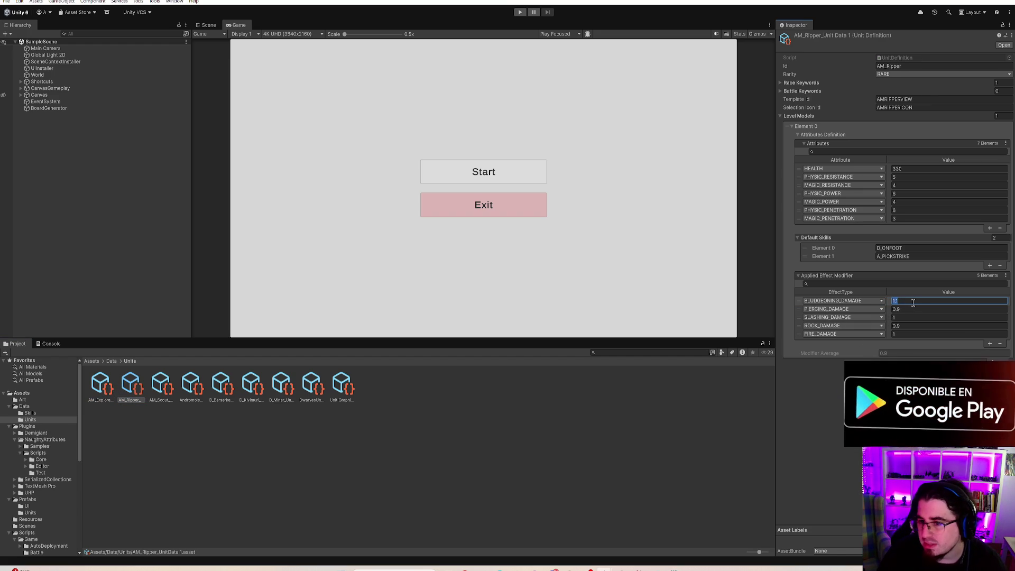
type("15")
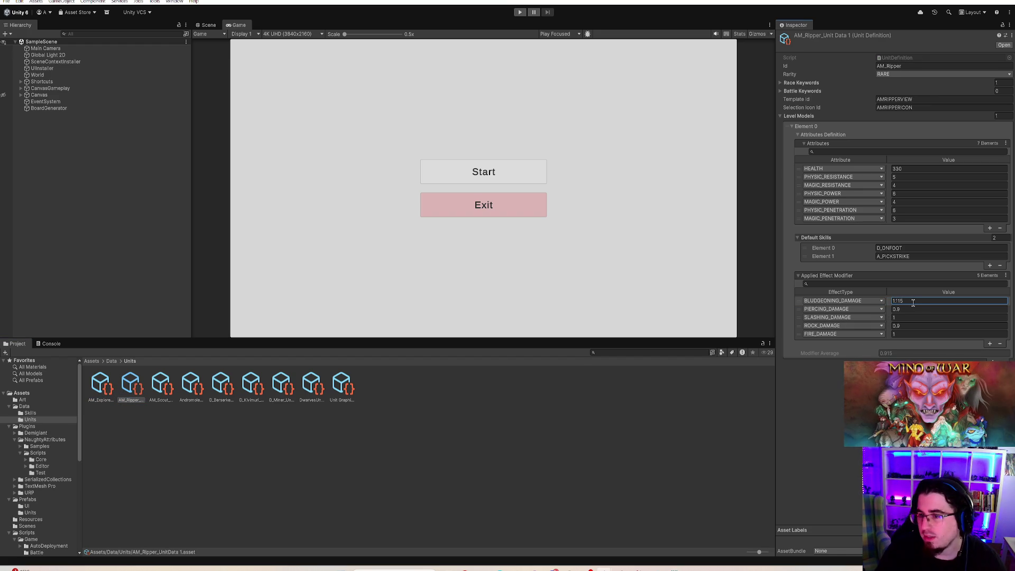
key("BackSpace")
key("BackSpace")
type("5")
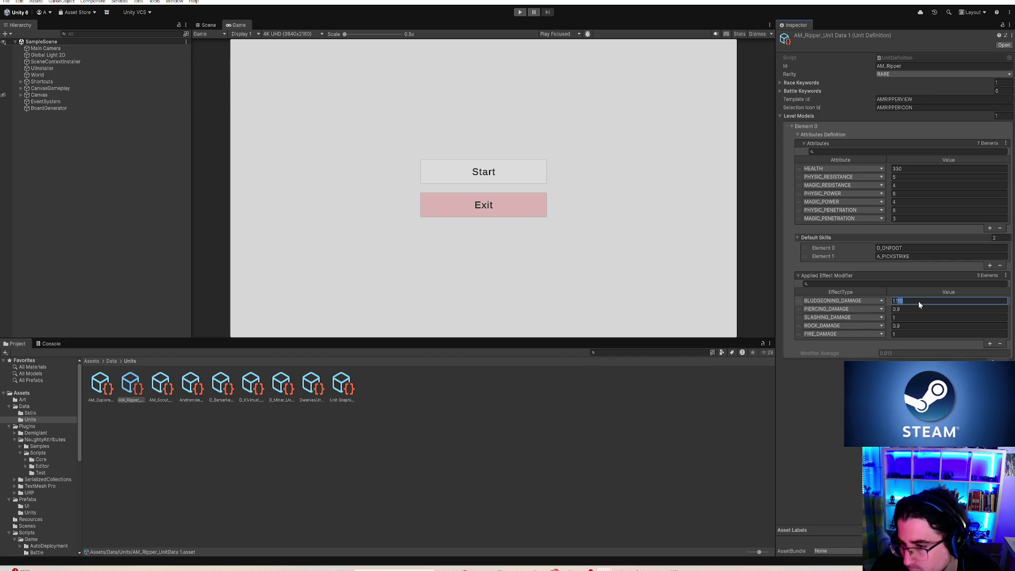
left_click(913, 309)
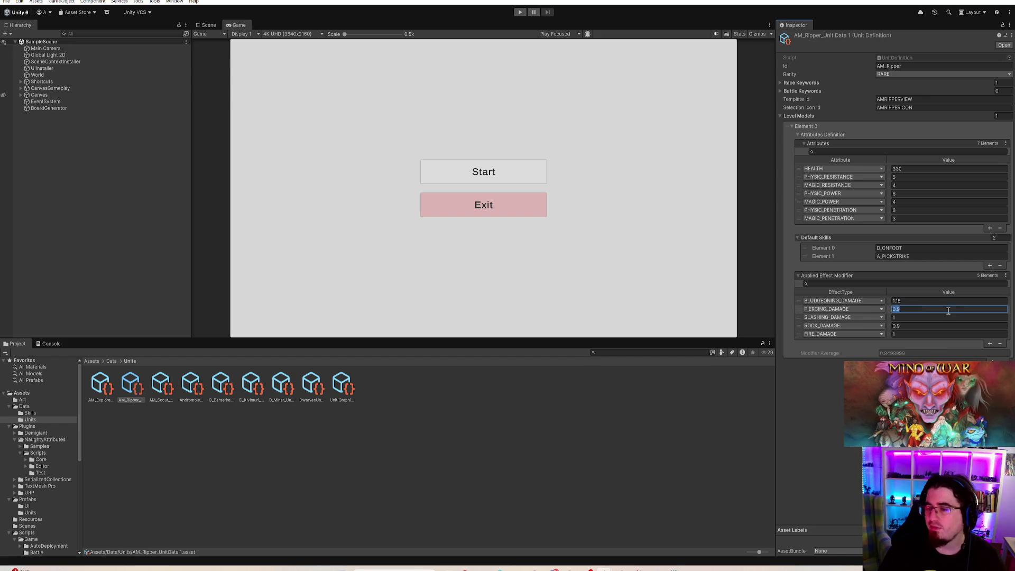
type("0.7")
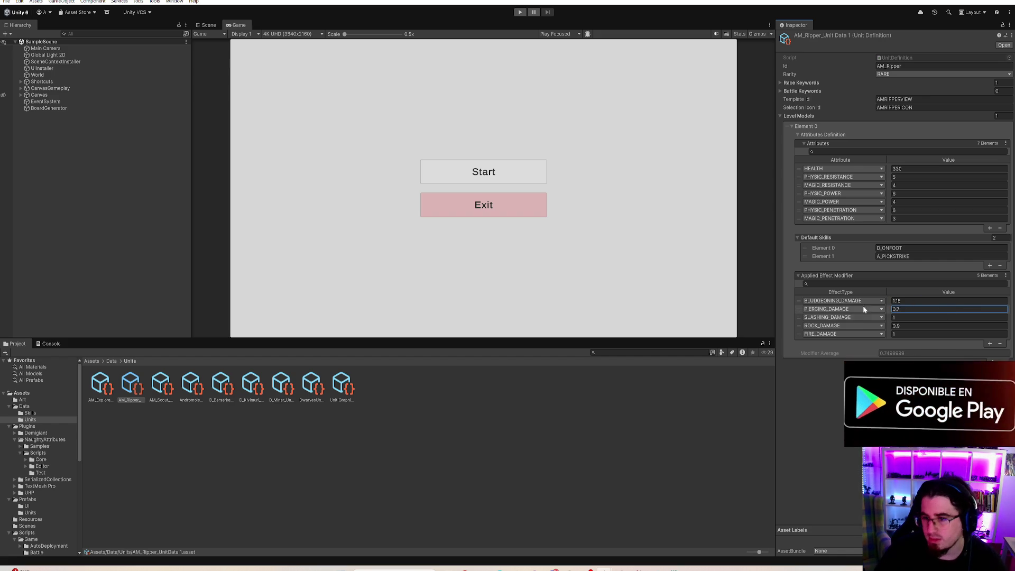
- Add a SLASHING_DAMAGE modifier at 0.7 and delete the duplicate slashing entry
left_click(990, 344)
left_click(839, 318)
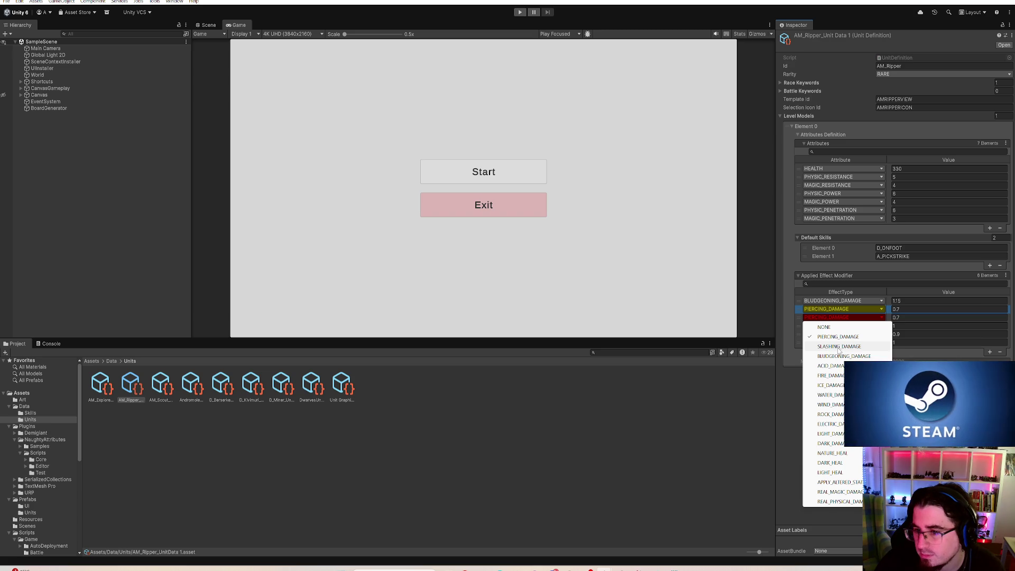
left_click(840, 348)
left_click(924, 318)
type("0.6")
left_click(898, 310)
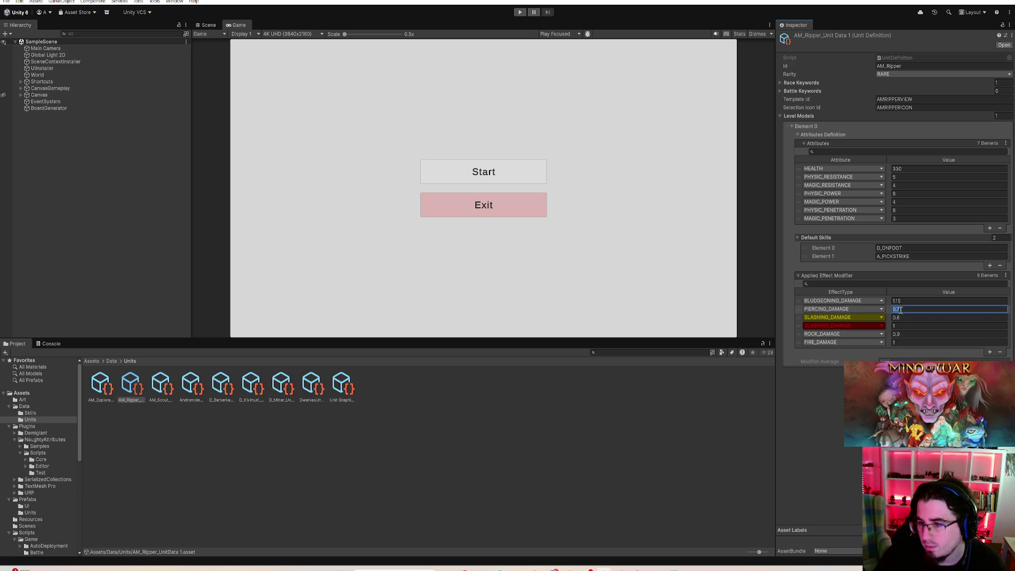
left_click(898, 317)
type("0.7")
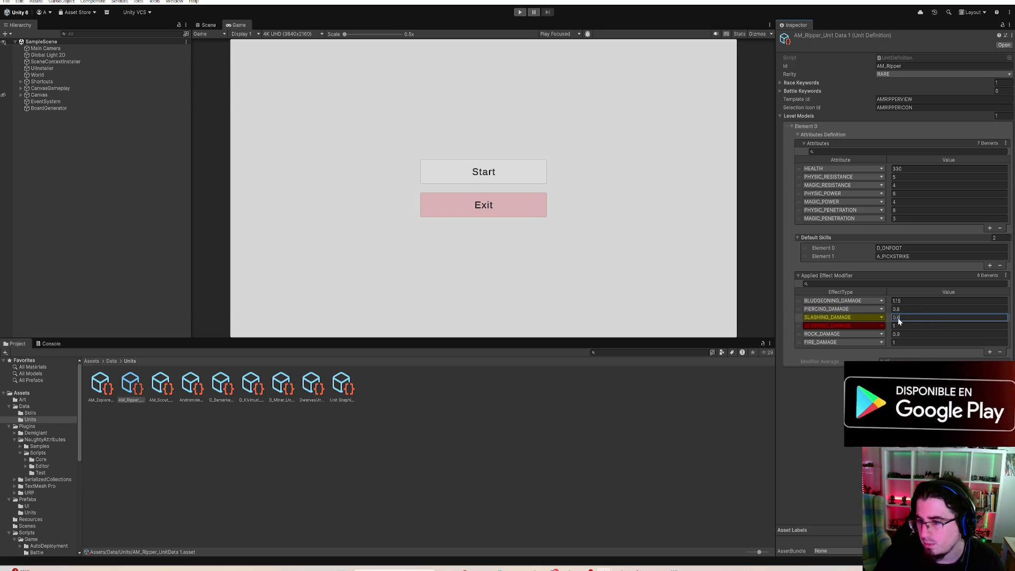
key("Return")
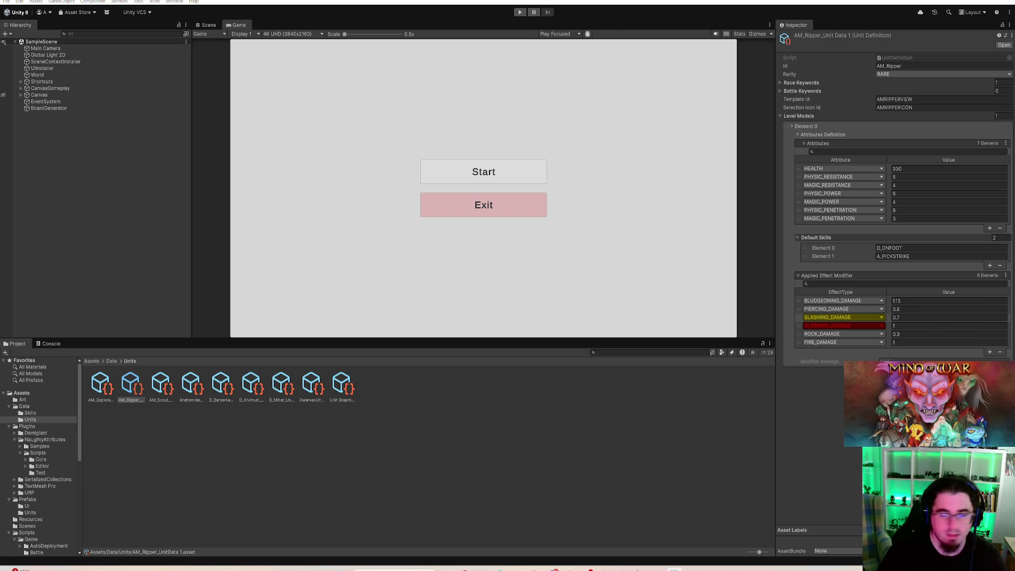
left_click(798, 327)
key("Delete")
- Set FIRE_DAMAGE to 1.05, then bring up AM_Explorer's unit data for comparison
left_click(900, 325)
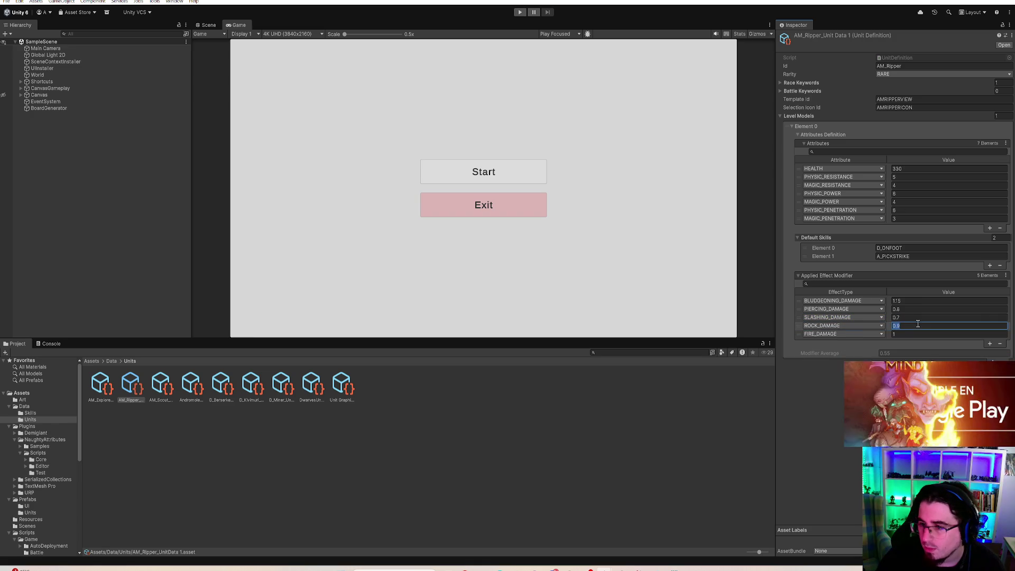
left_click(907, 334)
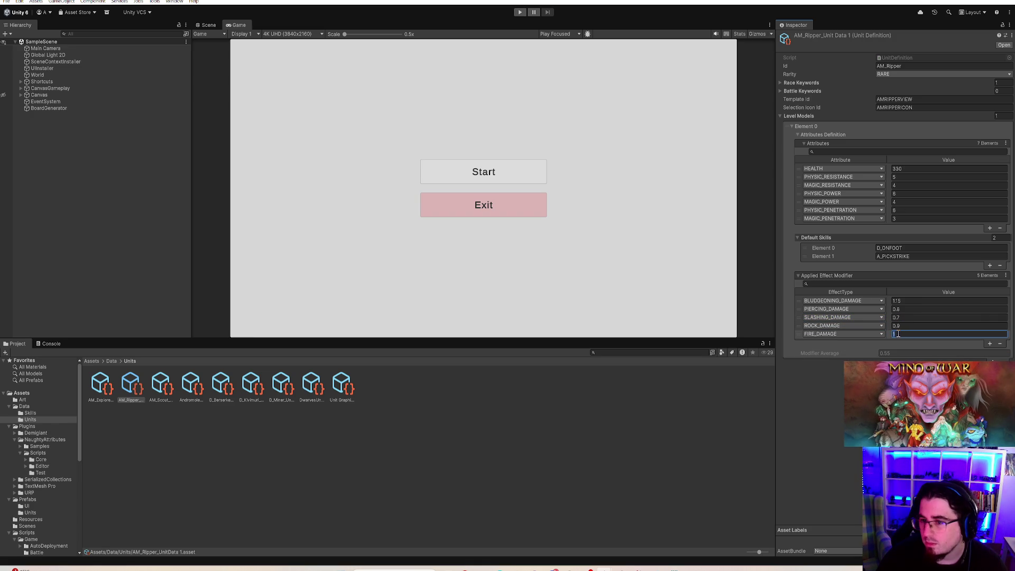
type("1.05")
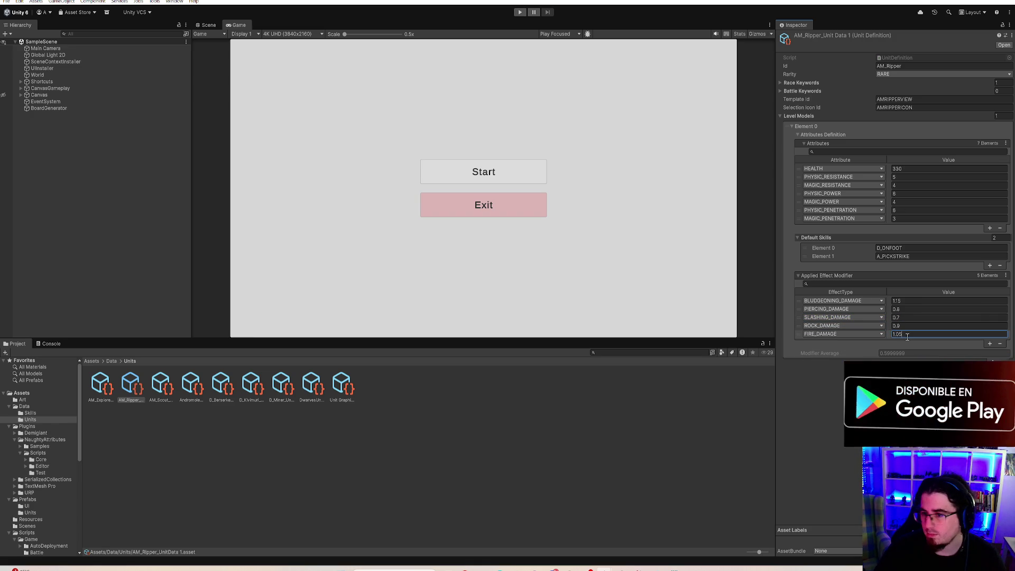
key("Return")
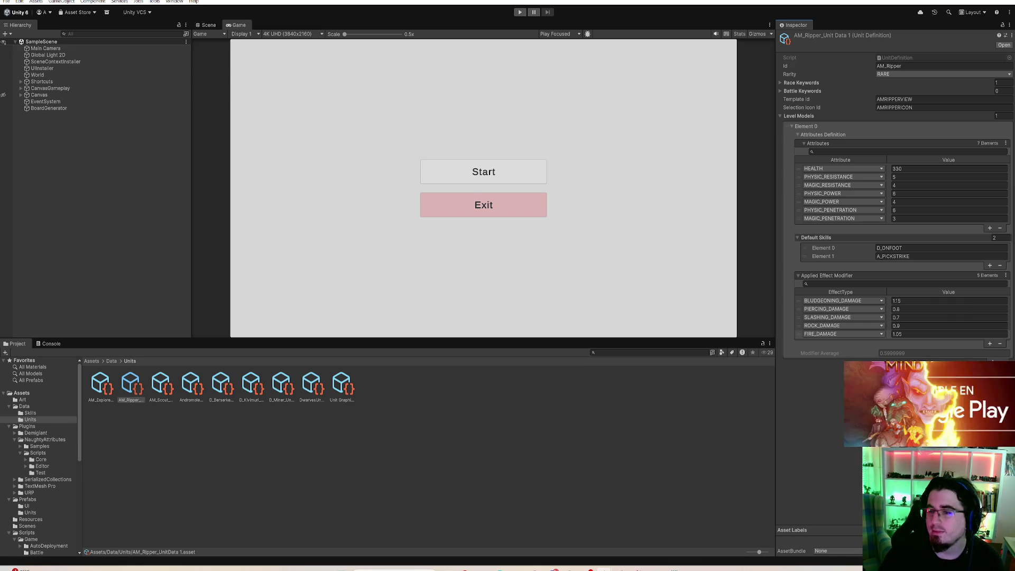
key("Left")
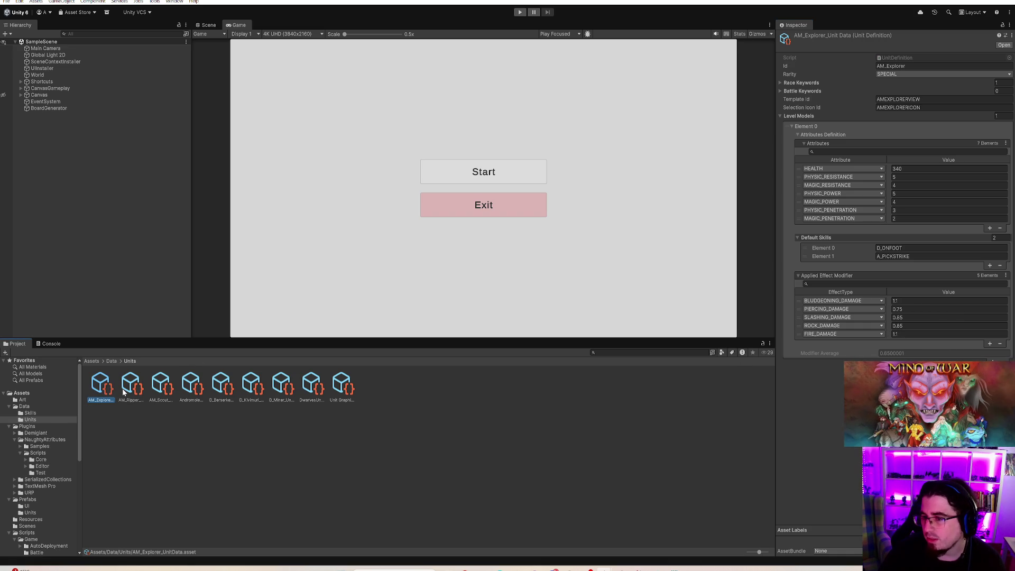
- Reopen AM_Ripper's unit data, check its PIERCING_DAMAGE value, then browse the Assets/Data folder
left_click(123, 392)
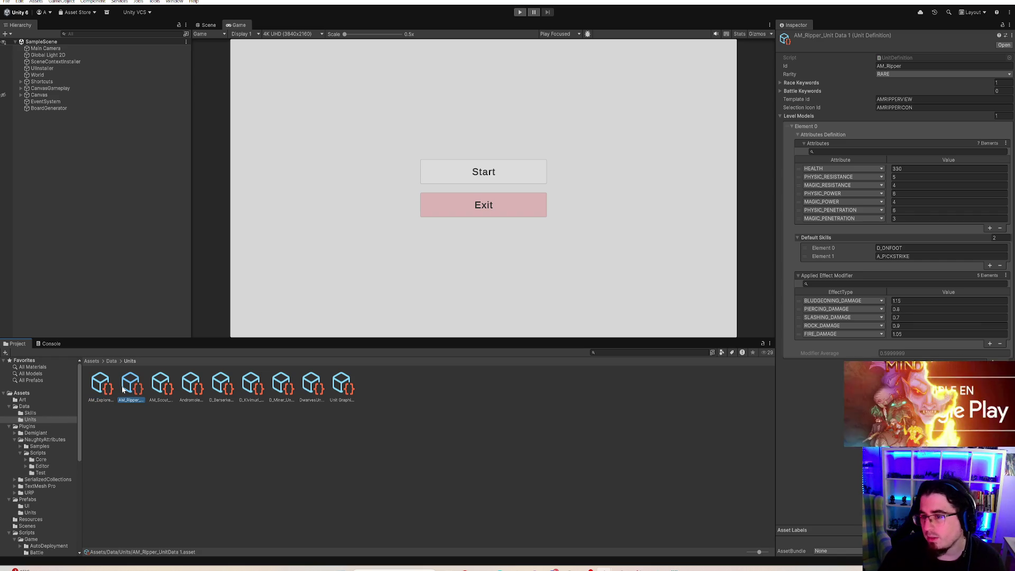
left_click(904, 308)
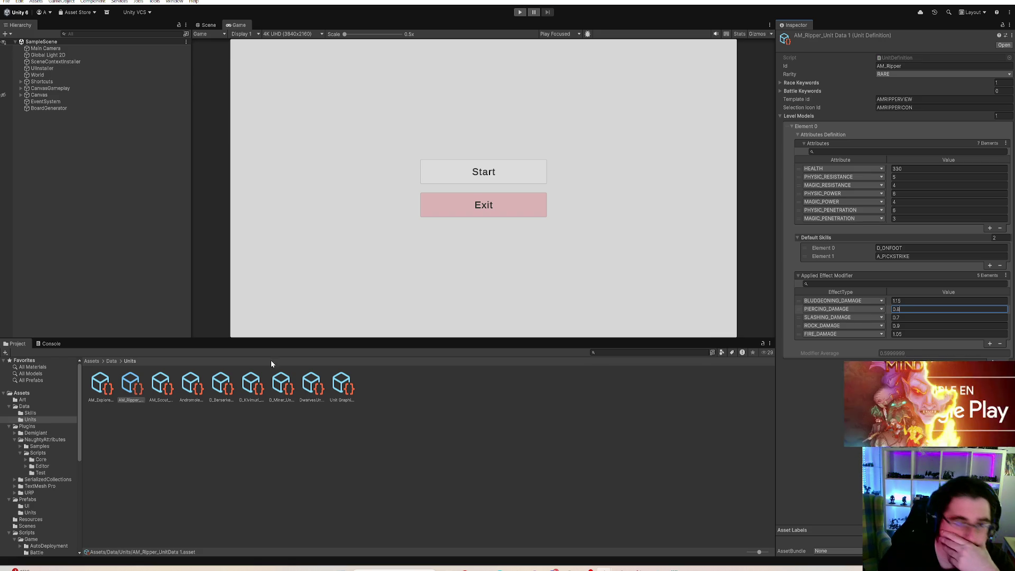
left_click(36, 408)
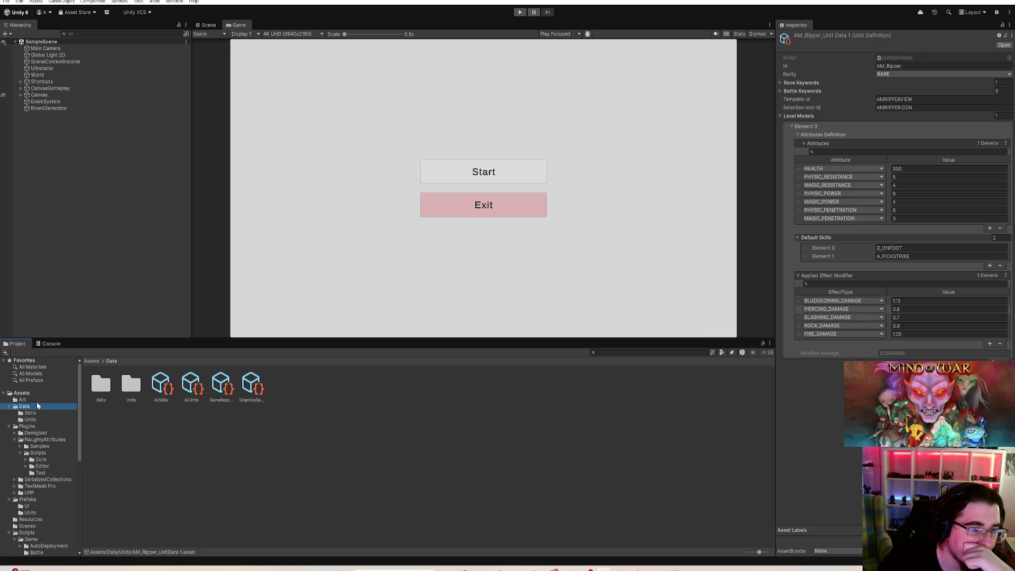
- View the Topo desgarrador sprite up close in the image viewer, then return to Data/Units
left_click(38, 402)
double_click(221, 386)
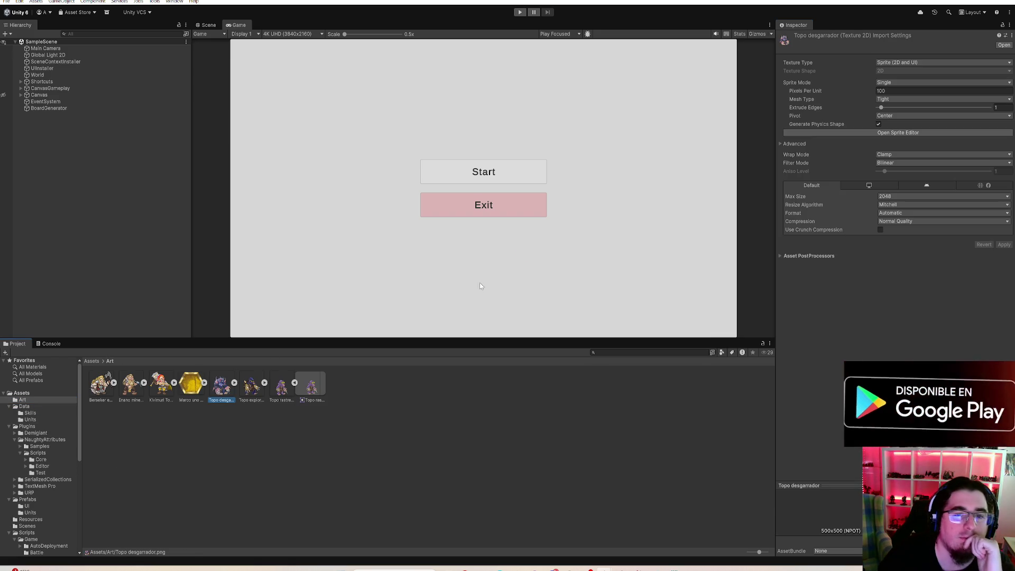
scroll(524, 350, "up", 6)
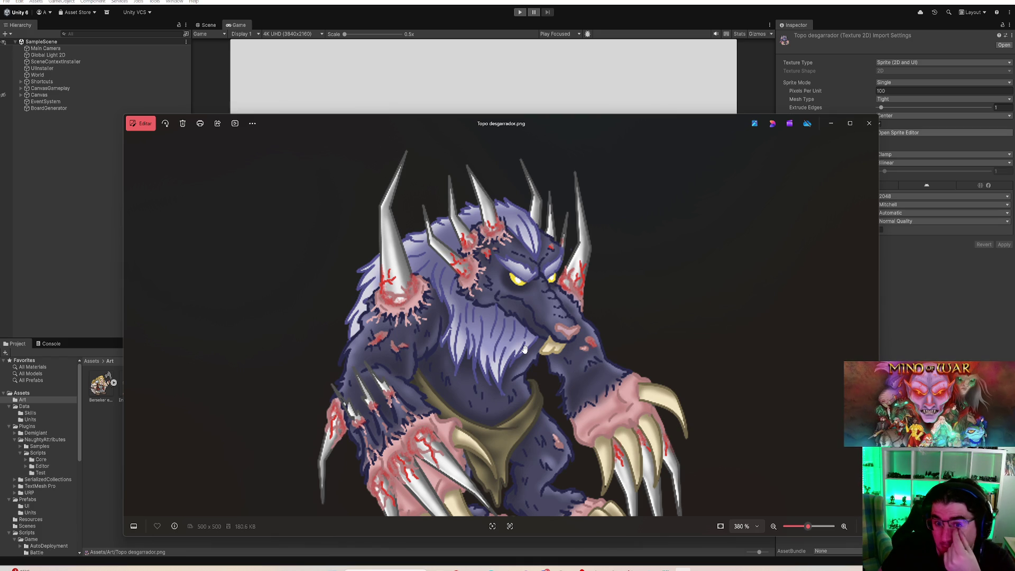
scroll(644, 370, "down", 2)
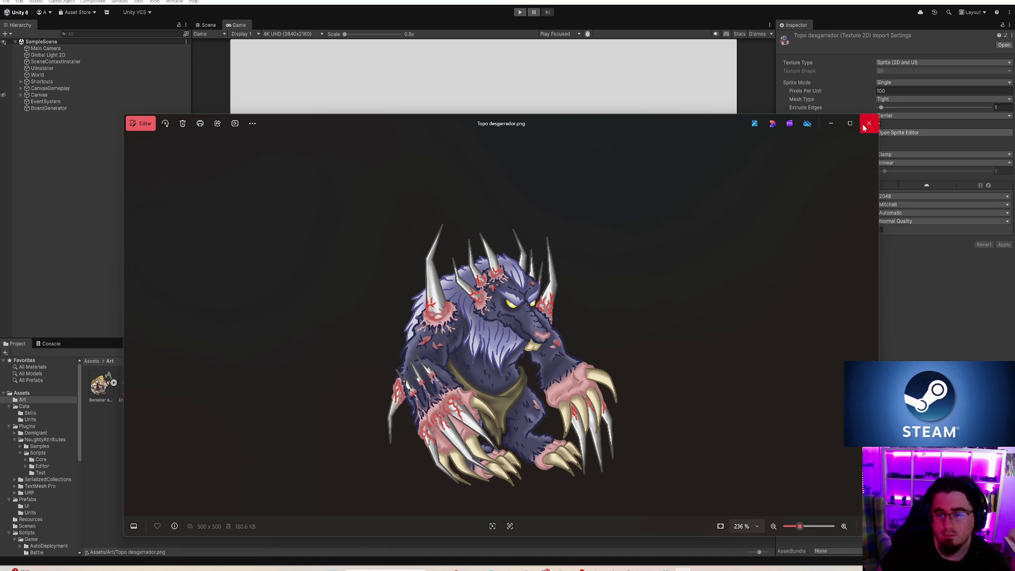
left_click(865, 127)
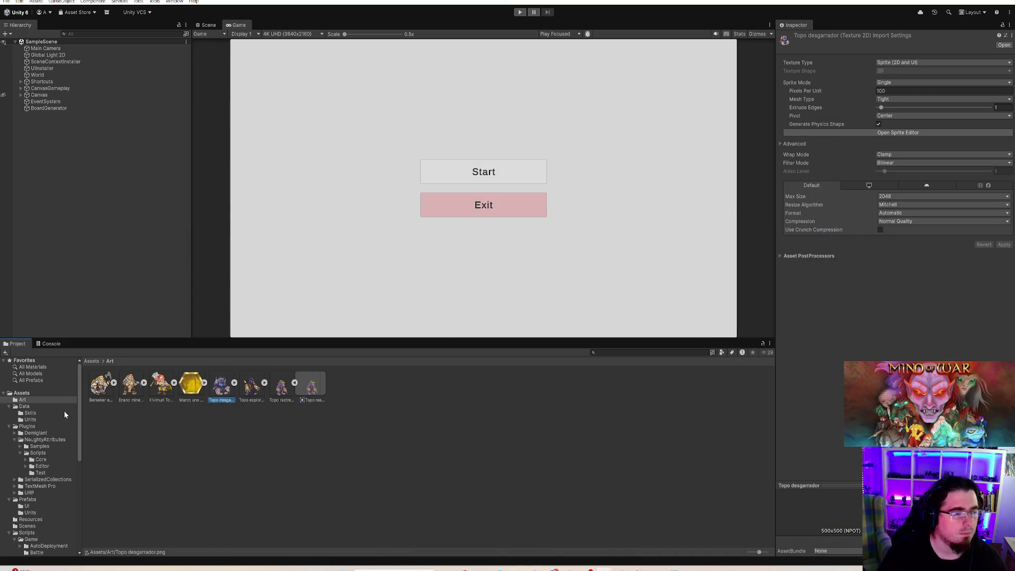
left_click(30, 419)
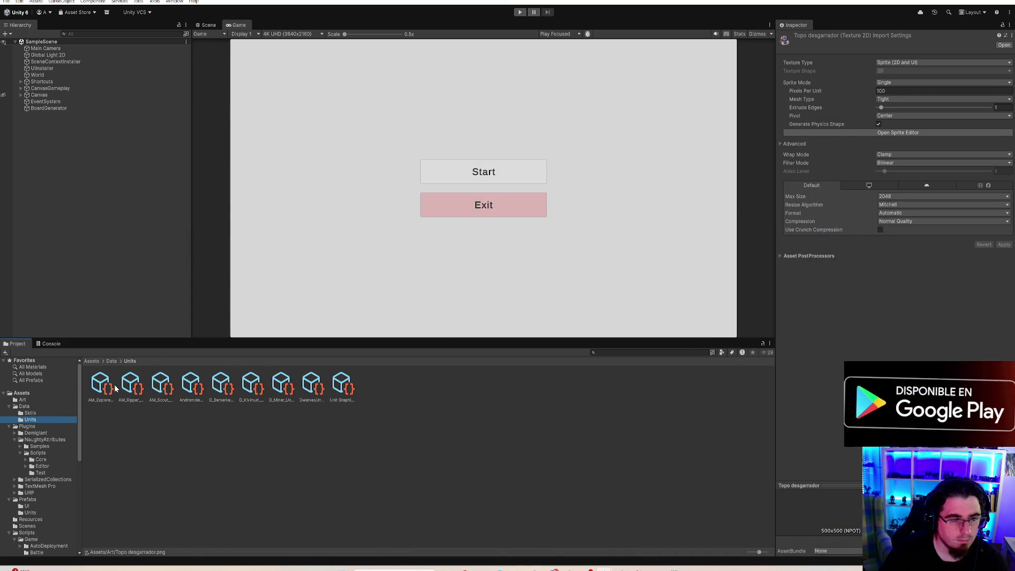
- Compare AM_Ripper's ROCK_DAMAGE modifier against AM_Explorer's unit data
left_click(127, 387)
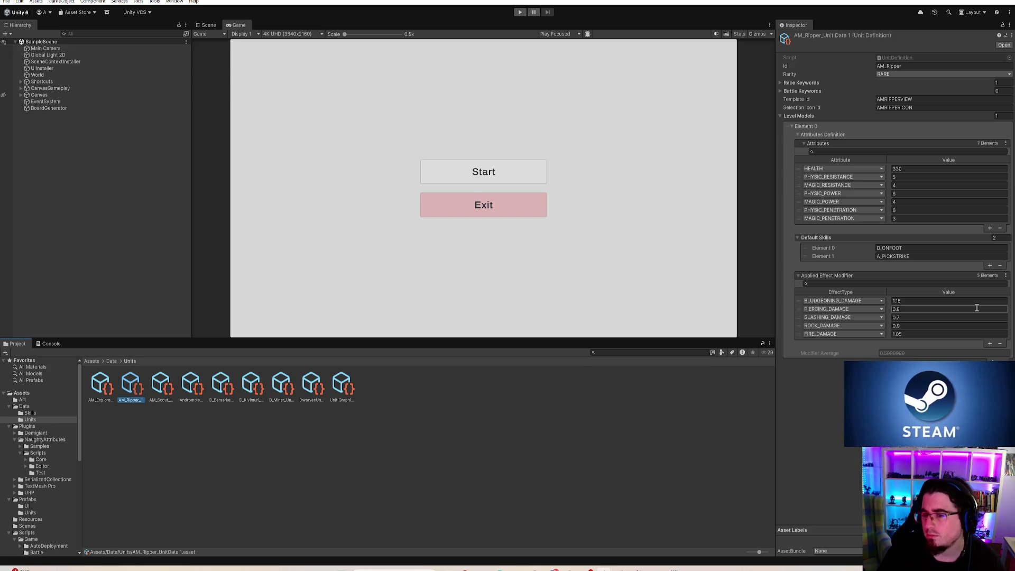
left_click(918, 325)
left_click(100, 387)
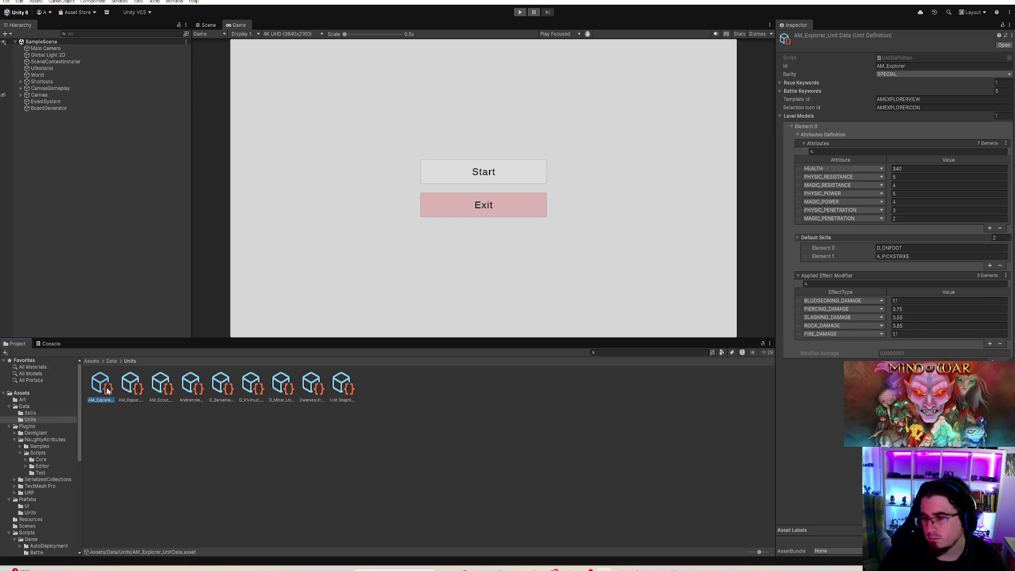
left_click(124, 389)
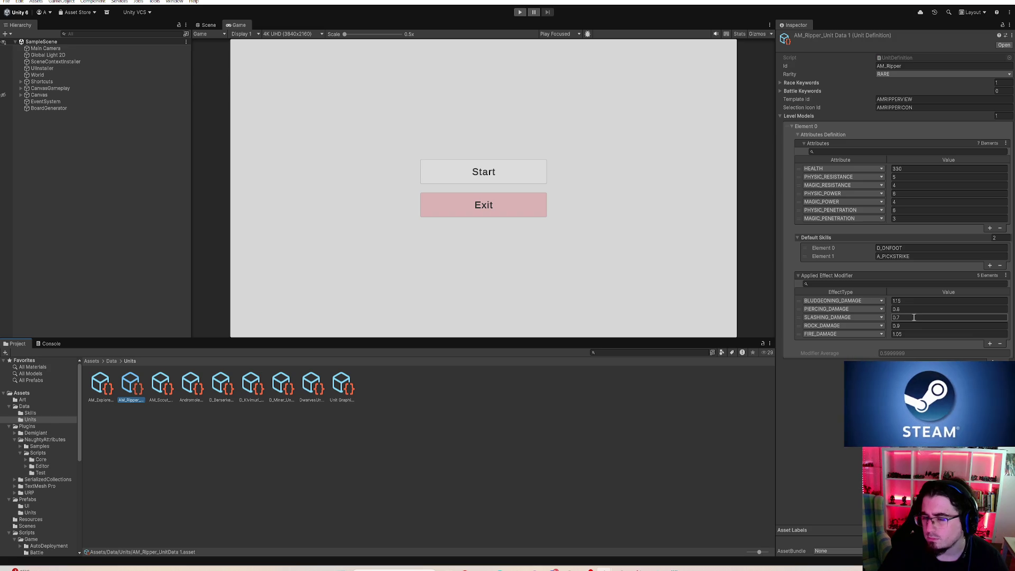
- Set AM_Explorer's PIERCING_DAMAGE modifier to 0.8
left_click(101, 386)
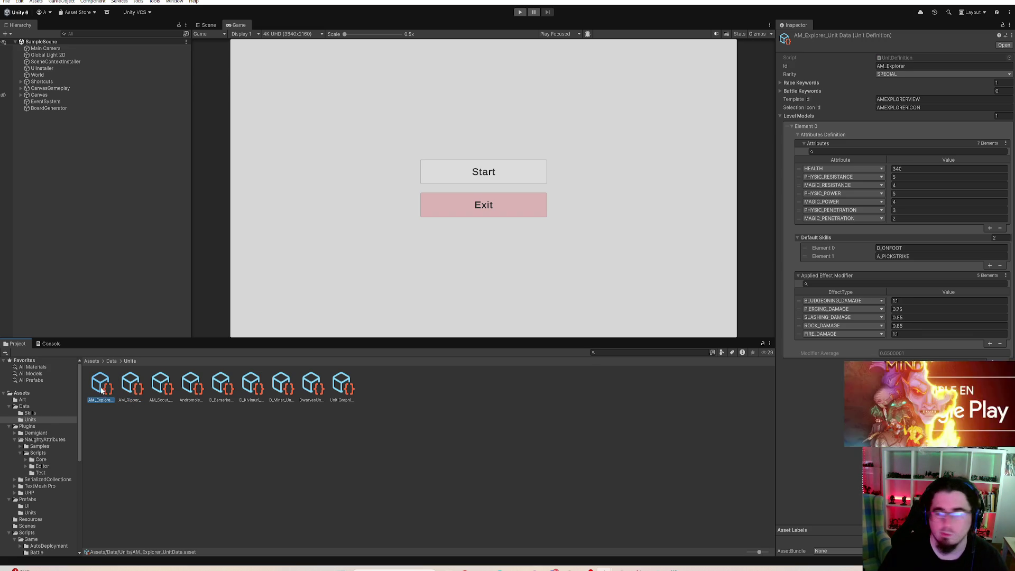
left_click(904, 309)
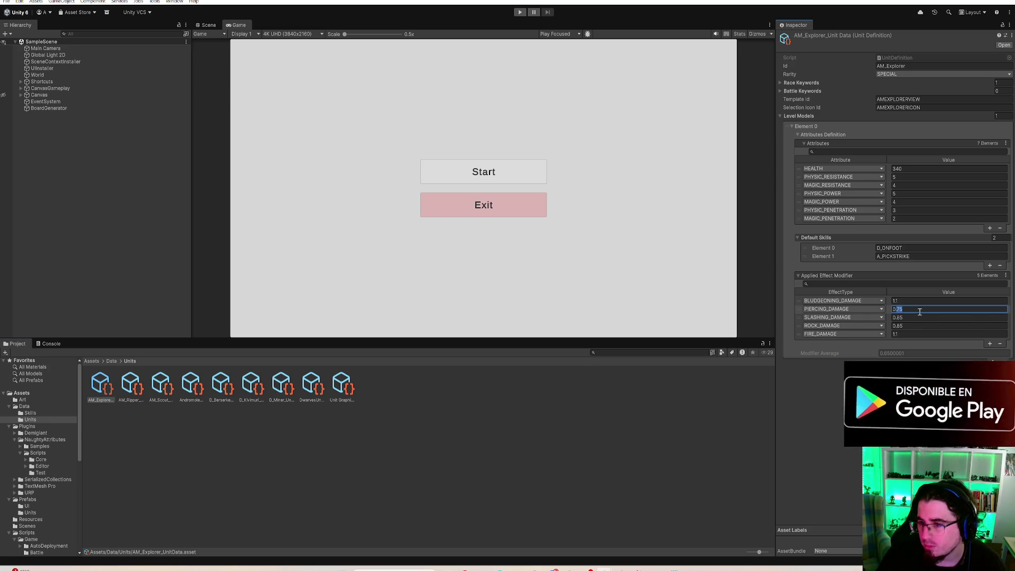
type("0.8")
key("Tab")
key("Return")
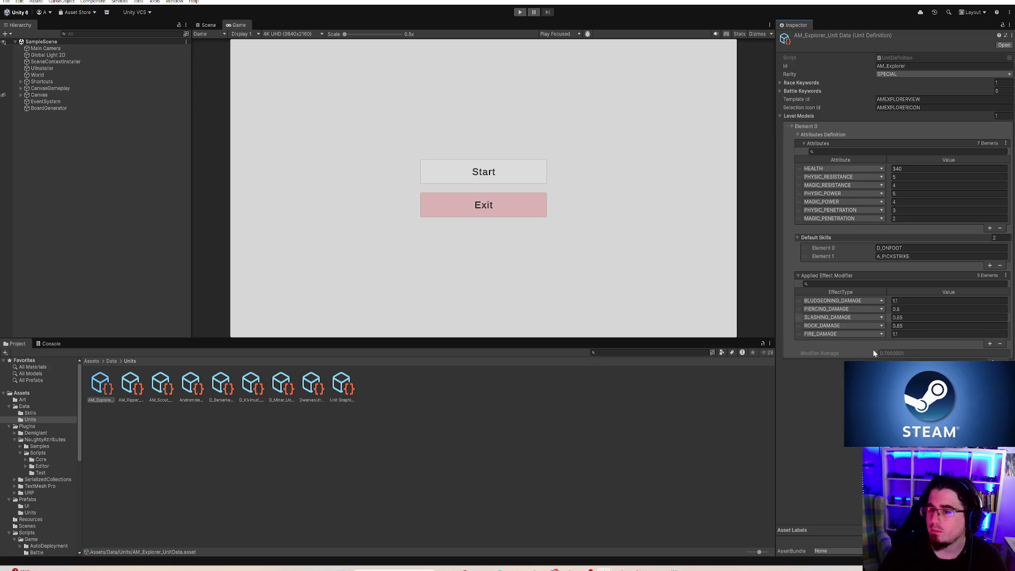
- Compare AM_Ripper's HEALTH value with AM_Explorer's, ending on AM_Ripper
left_click(130, 389)
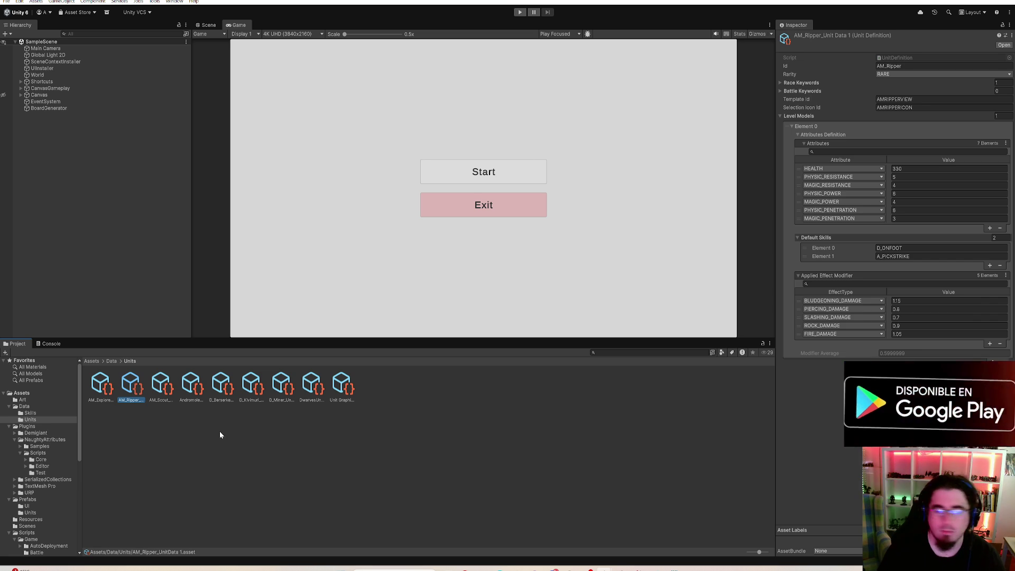
left_click(899, 169)
left_click(108, 384)
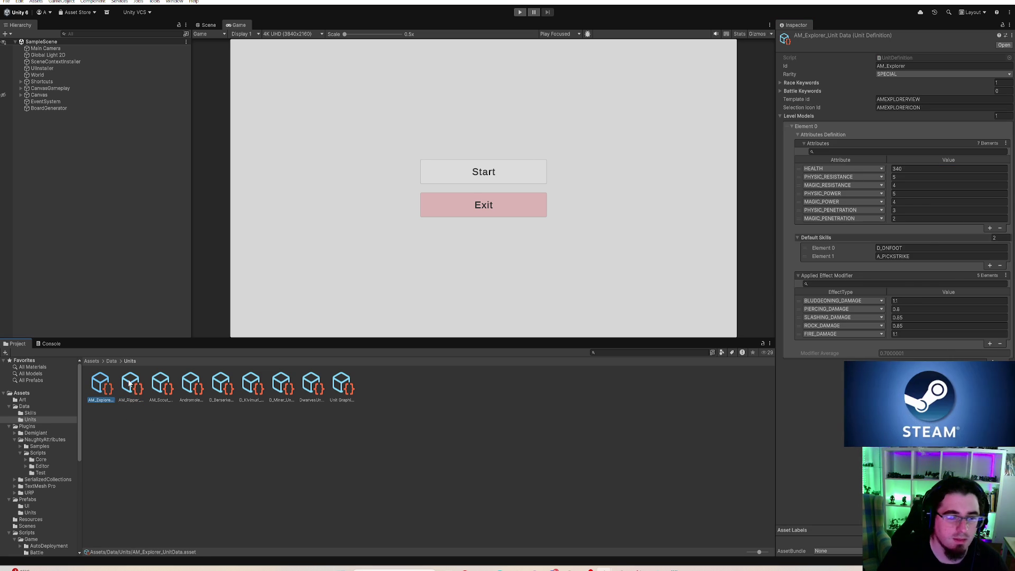
left_click(135, 386)
left_click(897, 169)
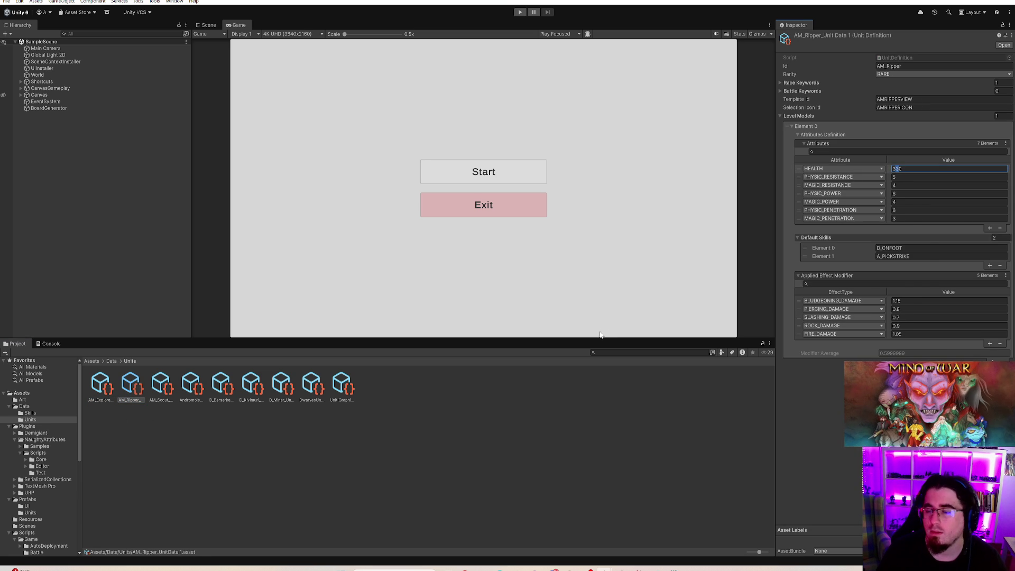
- Raise AM_Ripper's PHYSIC_POWER to 7 after reviewing its resistance and penetration fields
left_click(895, 218)
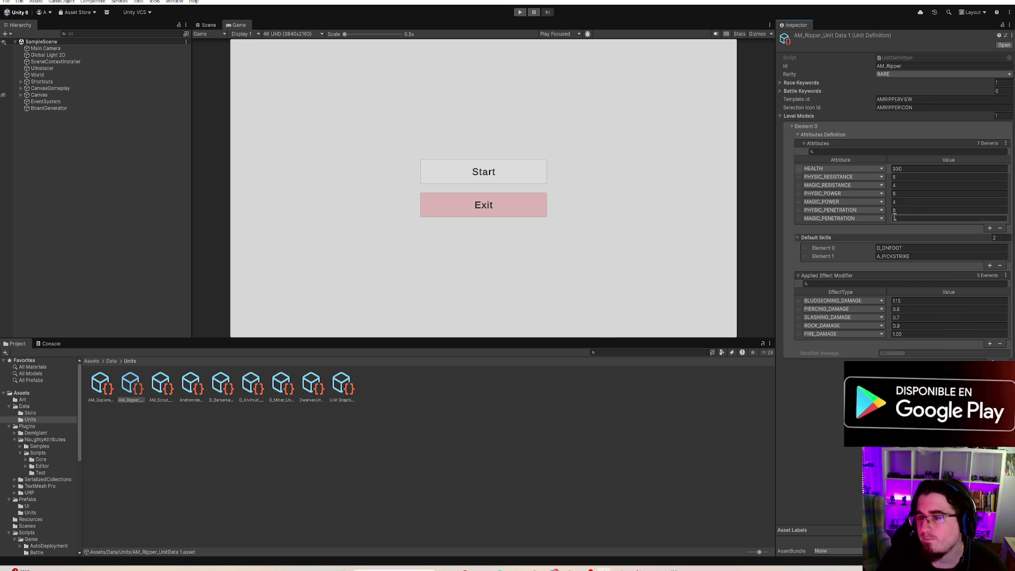
left_click(910, 179)
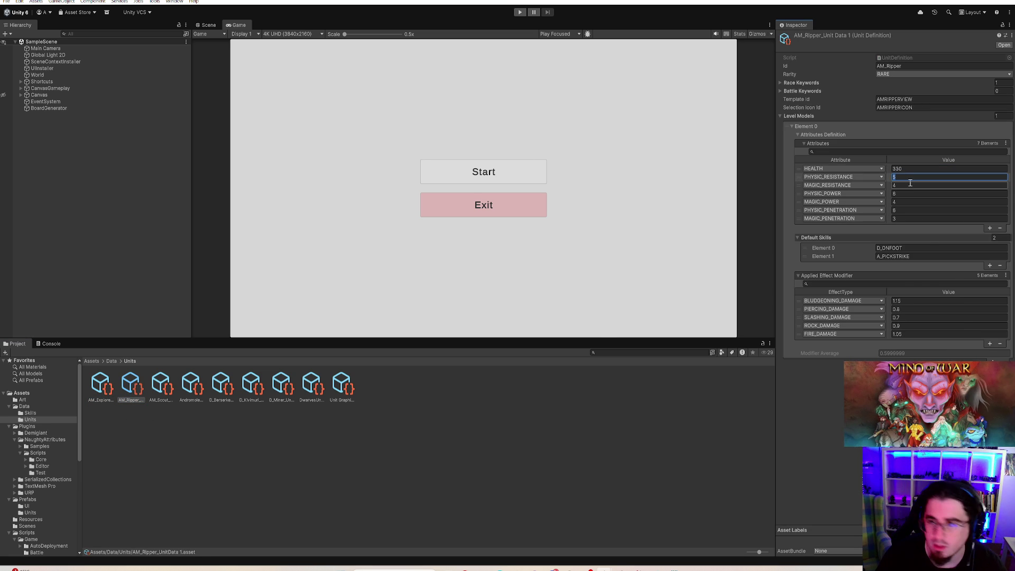
left_click(909, 186)
left_click(908, 194)
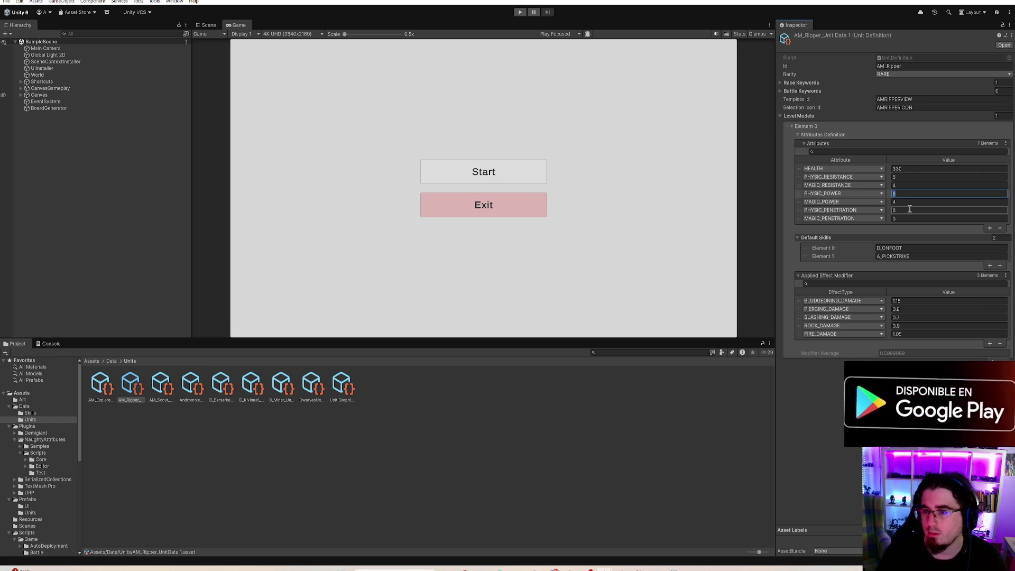
type("7")
key("Return")
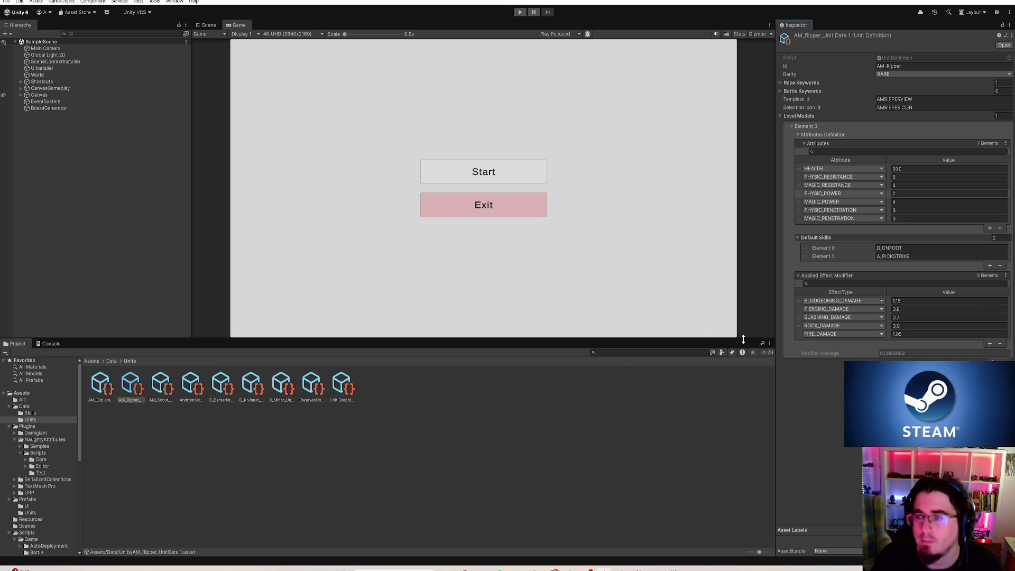
left_click(217, 445)
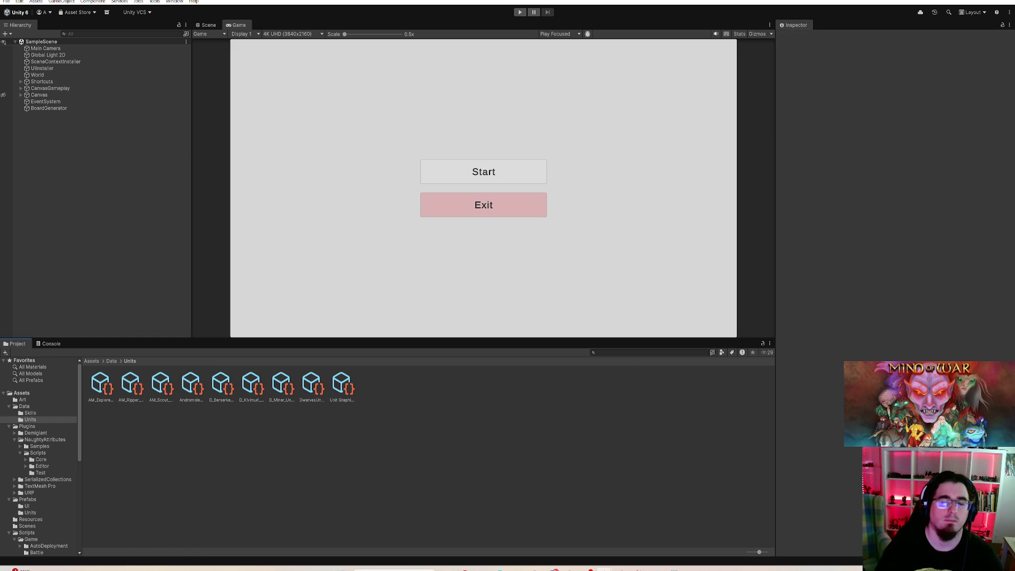
- Enter Play mode with Ctrl+P and start a match from the main menu
key("ctrl+p")
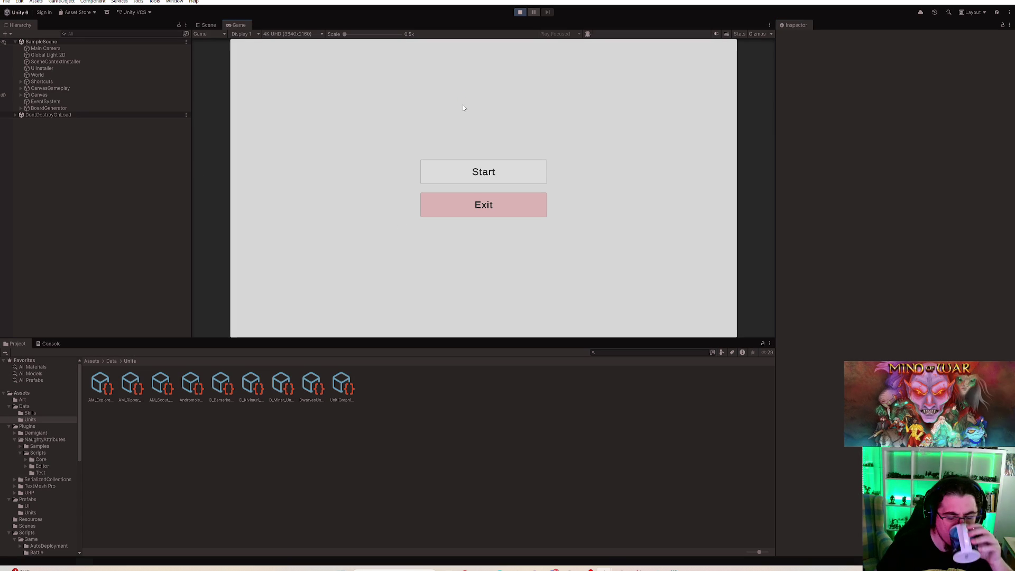
left_click(507, 172)
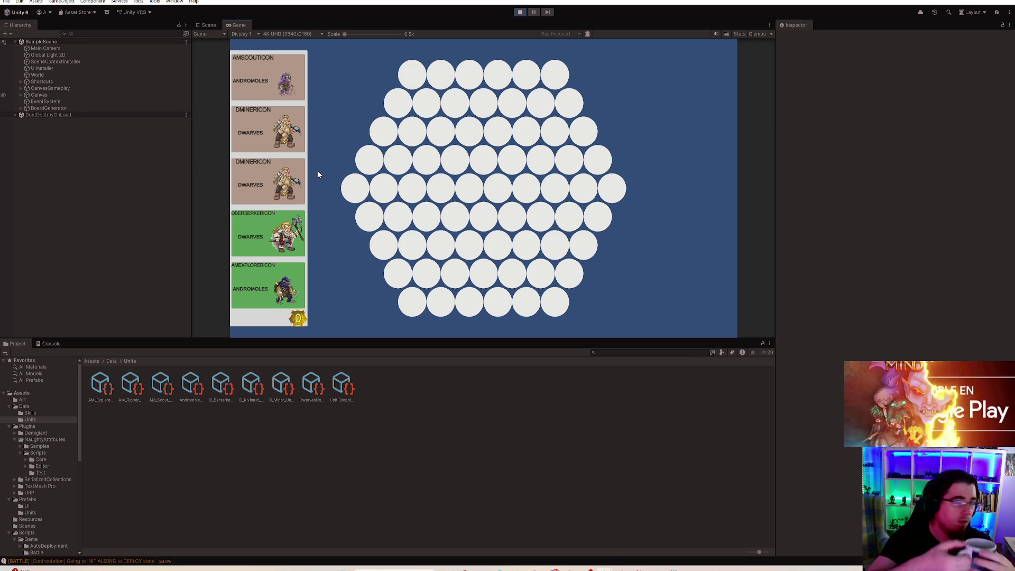
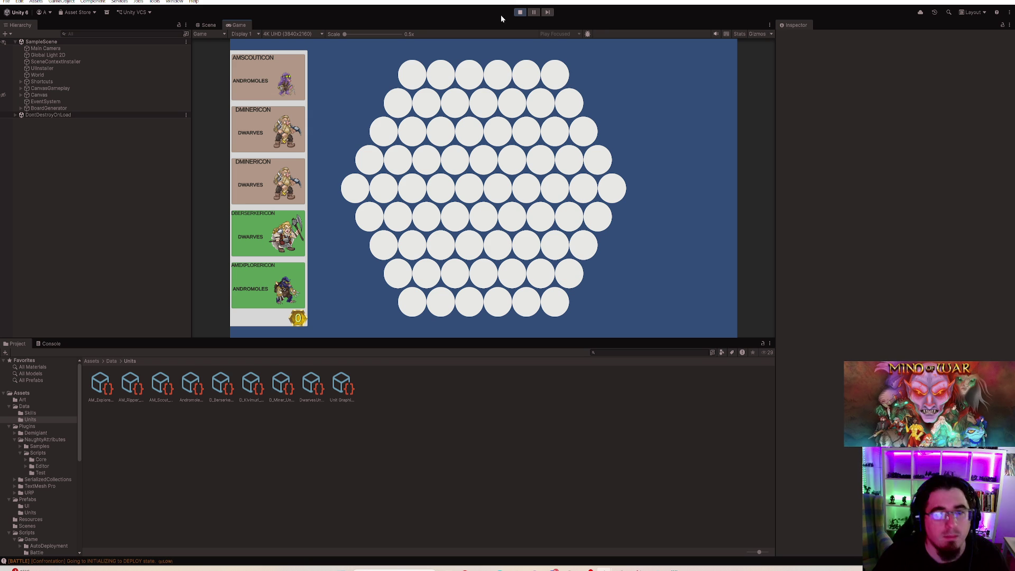
- Stop Play mode and add AM_Ripper_UnitData to the Andromoles group's units
left_click(520, 11)
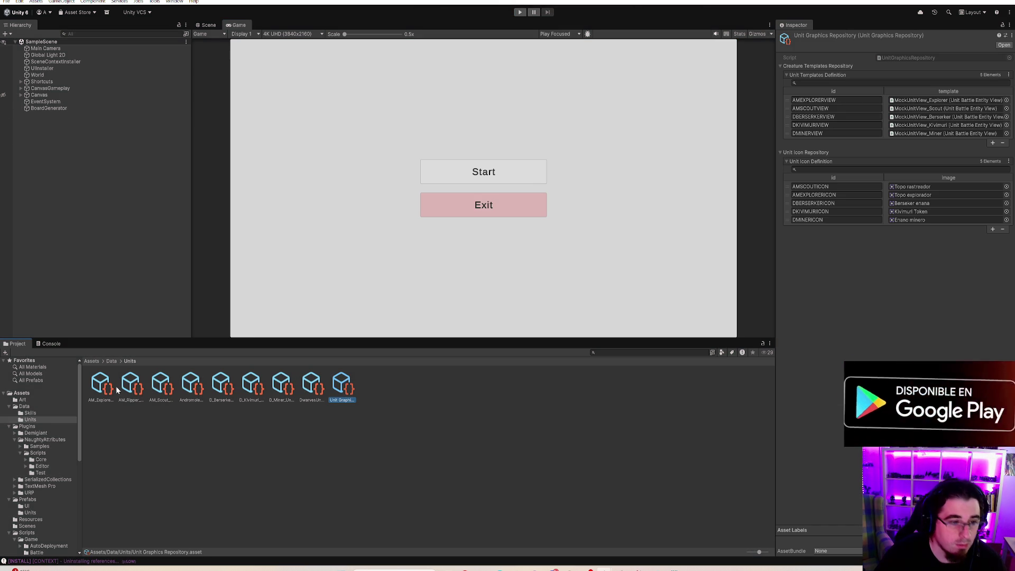
left_click_drag(191, 387, 382, 317)
left_click_drag(790, 69, 791, 71)
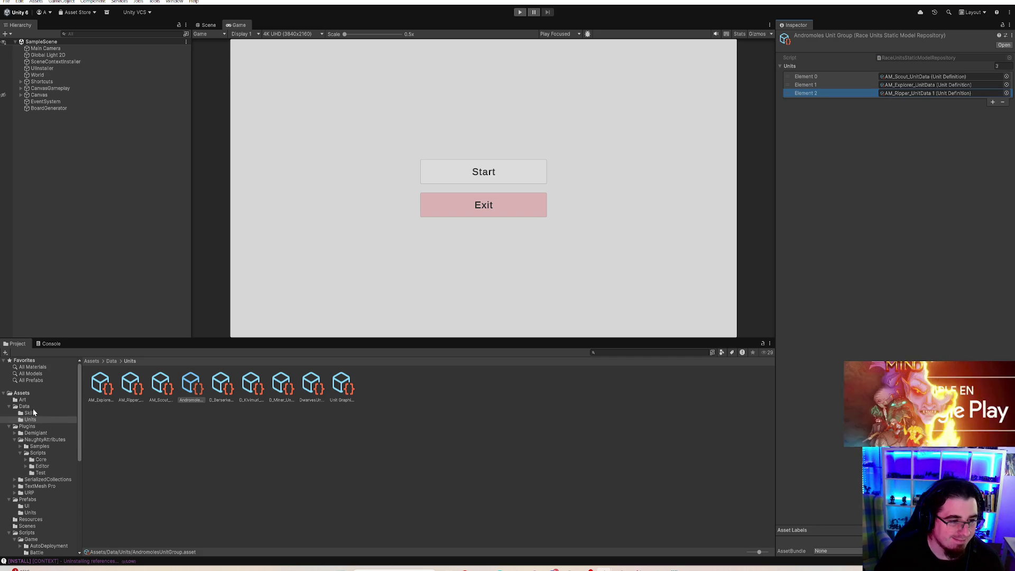
- In the Unit Graphics Repository, duplicate the AMSCOUTVIEW template entry as AMRIPPERVIEW
left_click(343, 389)
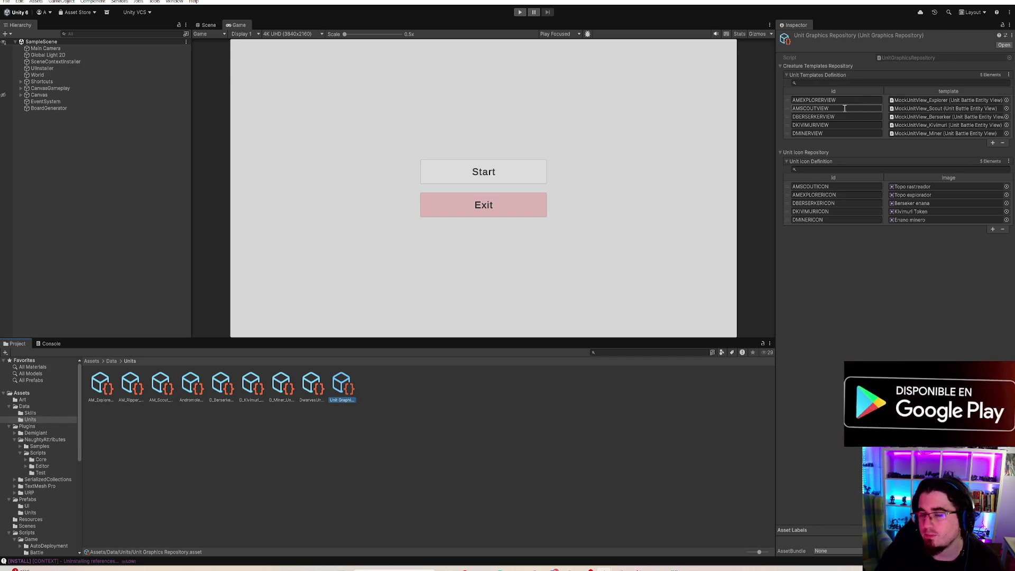
left_click(786, 108)
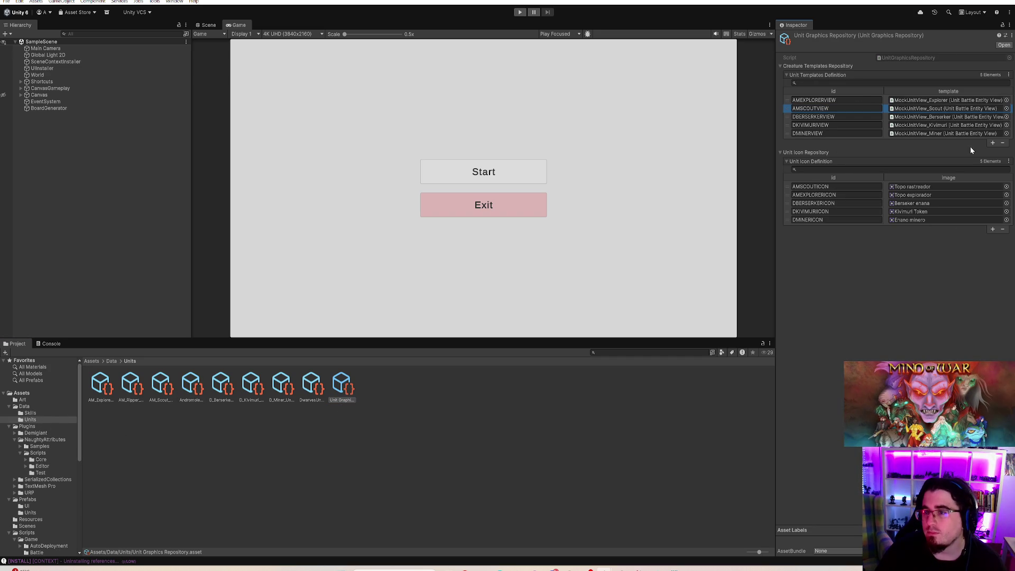
left_click(993, 144)
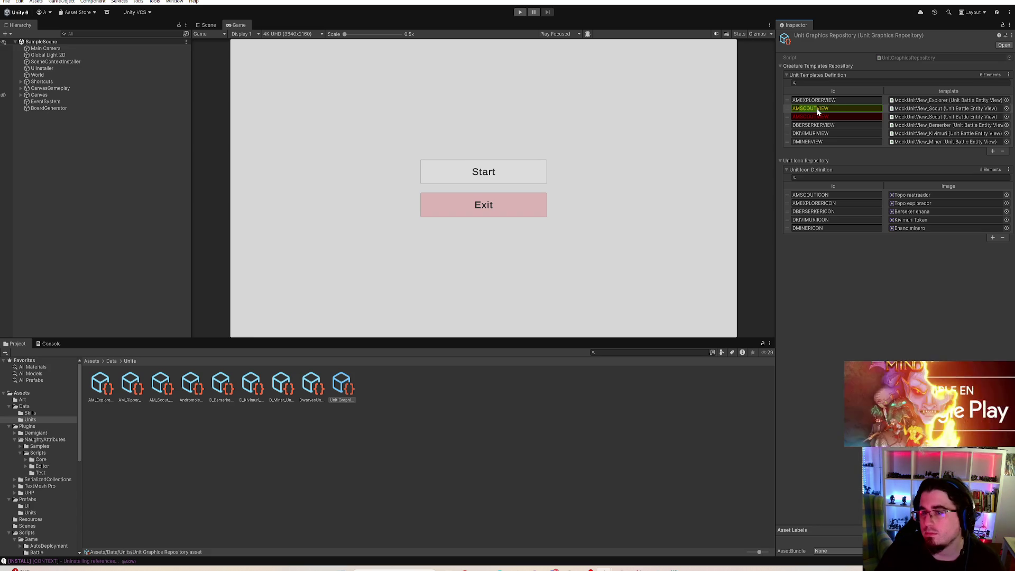
left_click(817, 109)
key("BackSpace")
key("BackSpace")
key("BackSpace")
type("RIPPER")
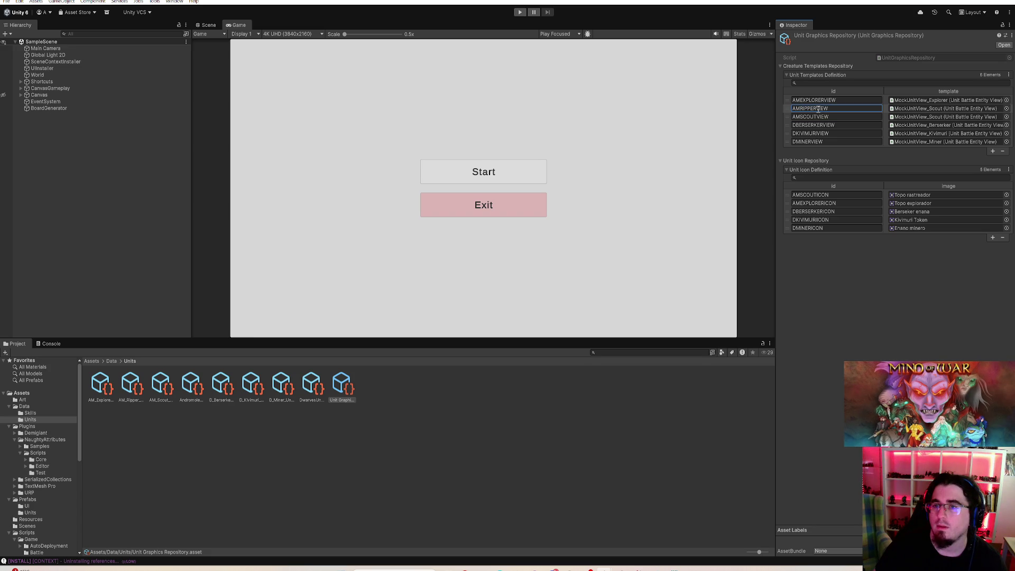
left_click(787, 203)
- Duplicate the AMSCOUTICON entry as AMRIPPERICON and assign it the Topo desgarrador sprite
left_click_drag(785, 202, 786, 193)
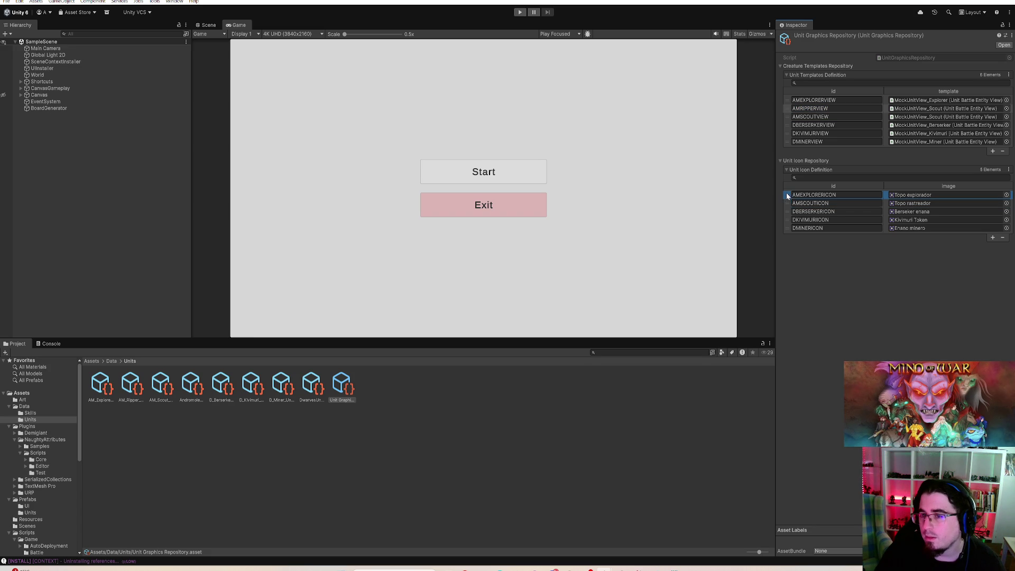
left_click(789, 202)
key("ctrl+d")
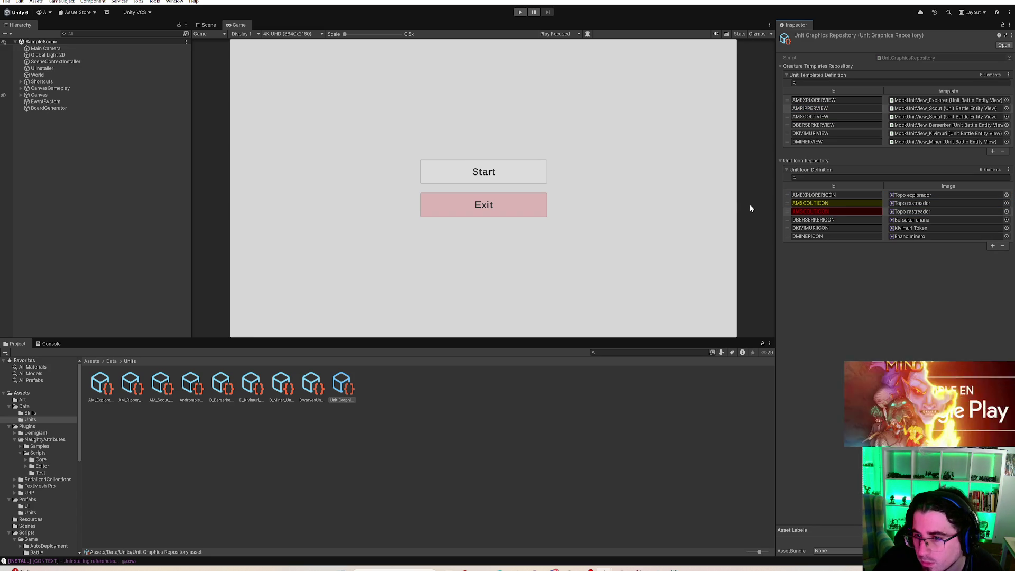
left_click(818, 214)
key("BackSpace")
key("BackSpace")
key("BackSpace")
type("R")
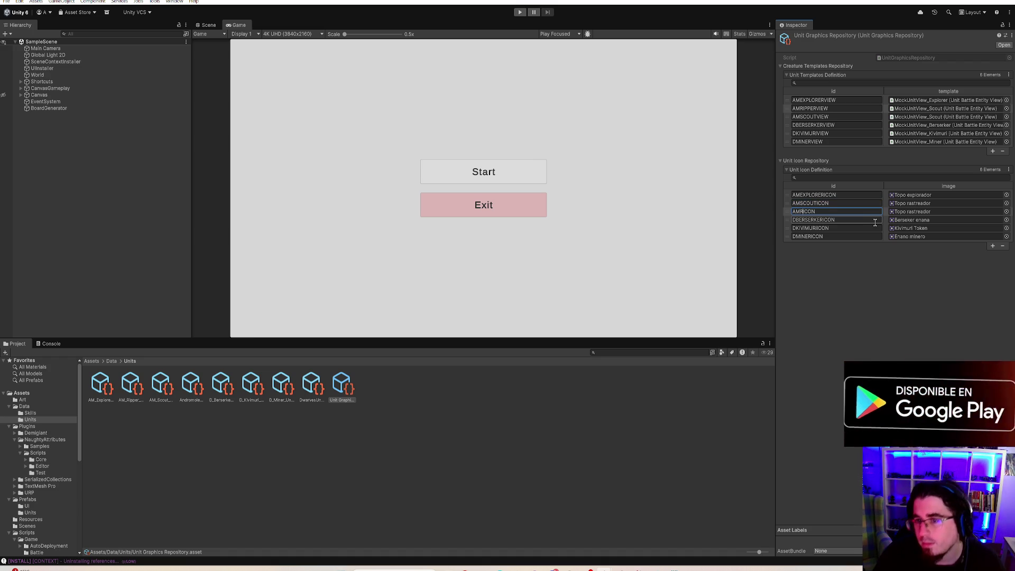
type("IPPER")
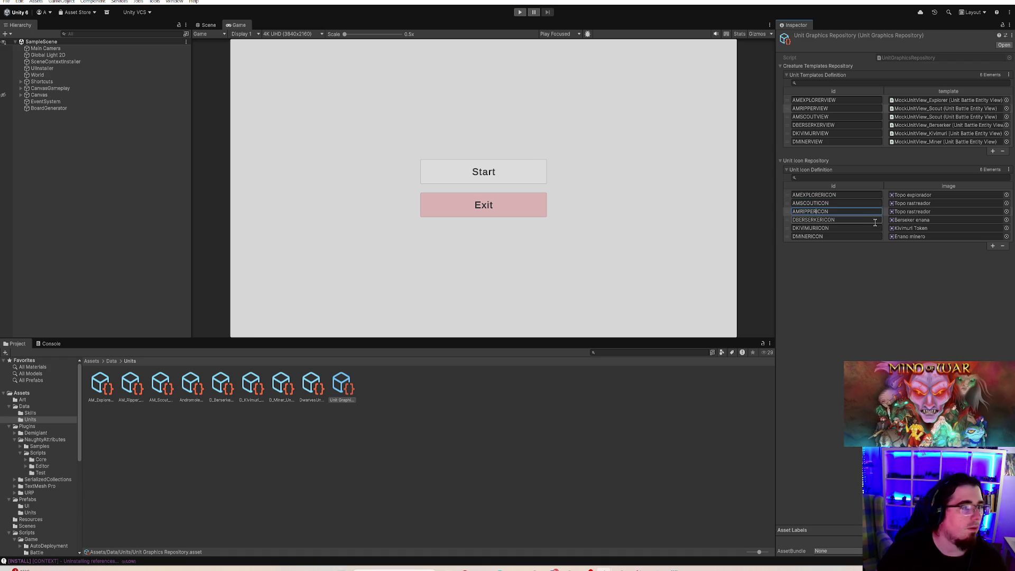
left_click(921, 211)
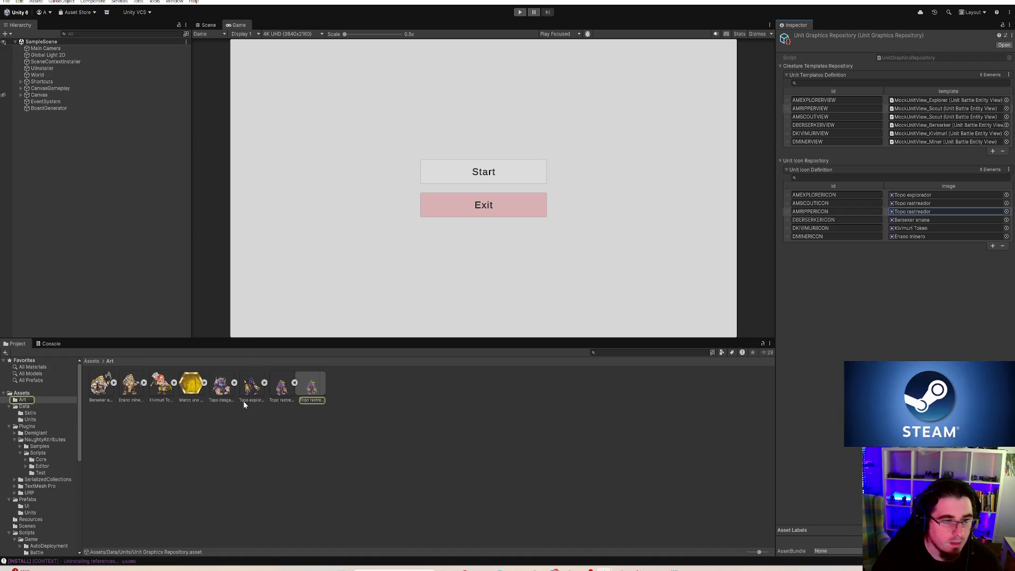
left_click_drag(227, 389, 921, 212)
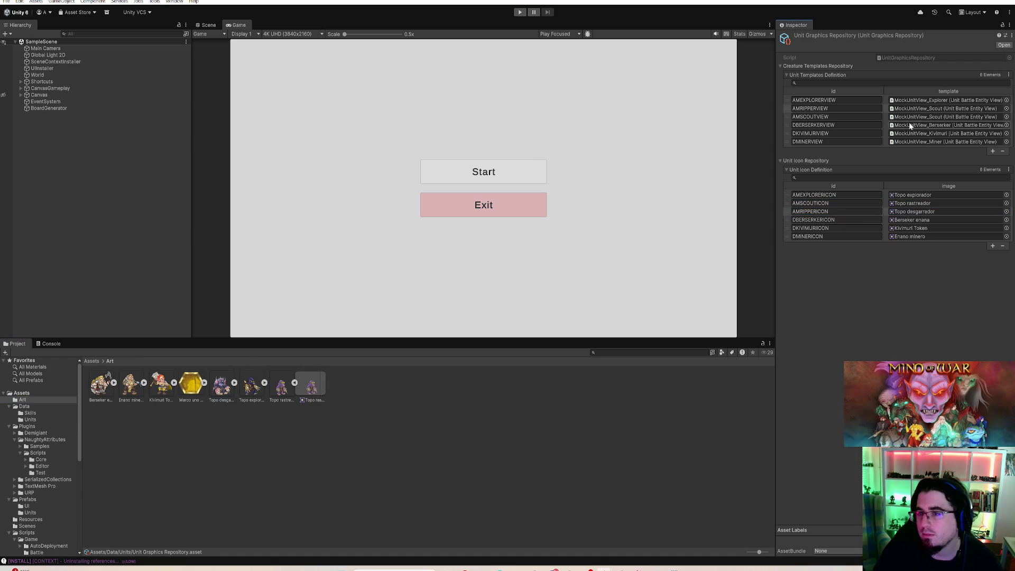
- Duplicate the scout MockUnitView prefab and set the copy as AMRIPPERVIEW's template
left_click(939, 117)
left_click(223, 386)
key("ctrl+d")
left_click(325, 399)
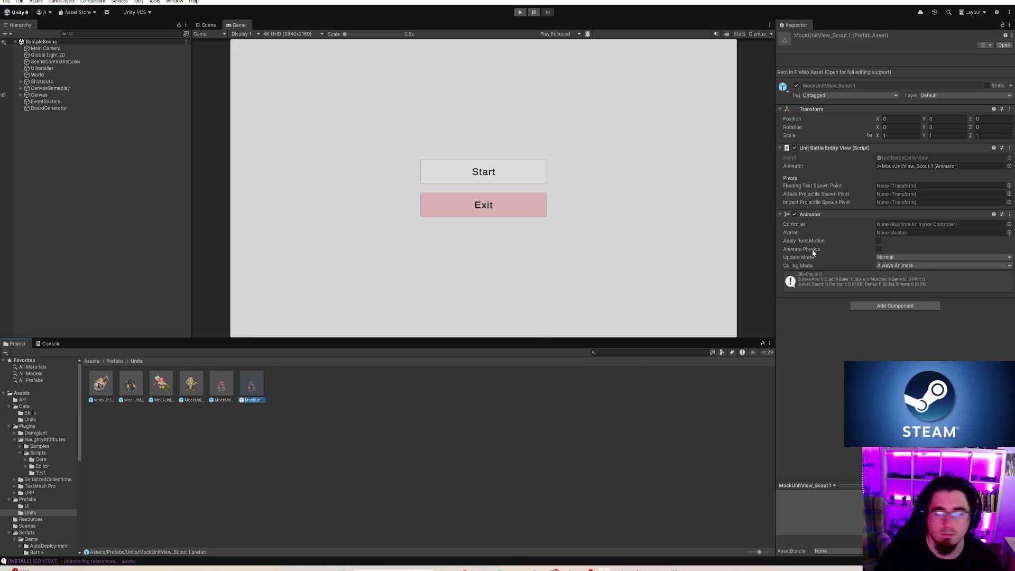
left_click(44, 419)
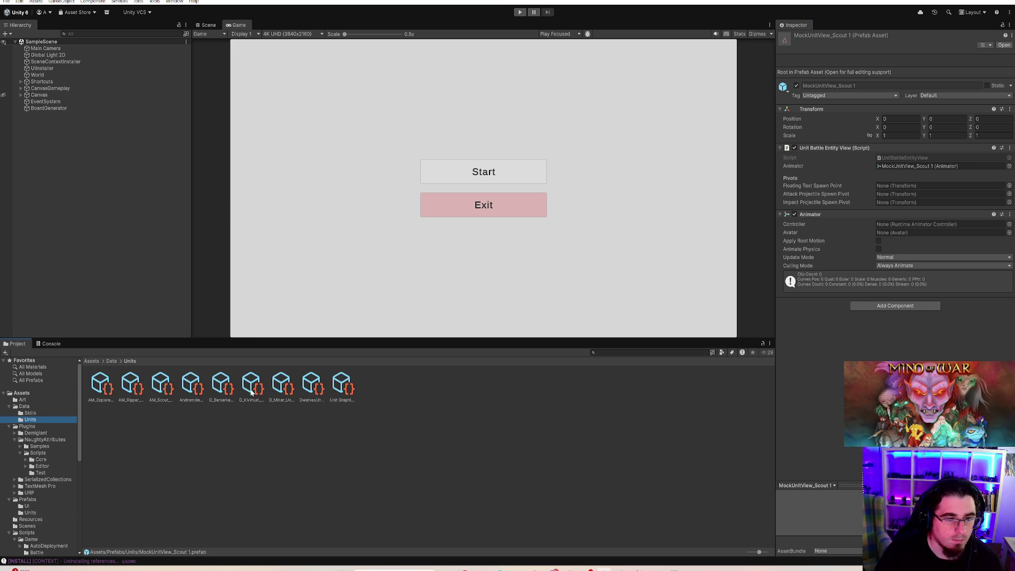
left_click(342, 388)
left_click(938, 108)
left_click_drag(950, 89, 932, 114)
- Rename the prefab copy to MockUnitView_Ripper and open it in prefab mode
left_click(251, 394)
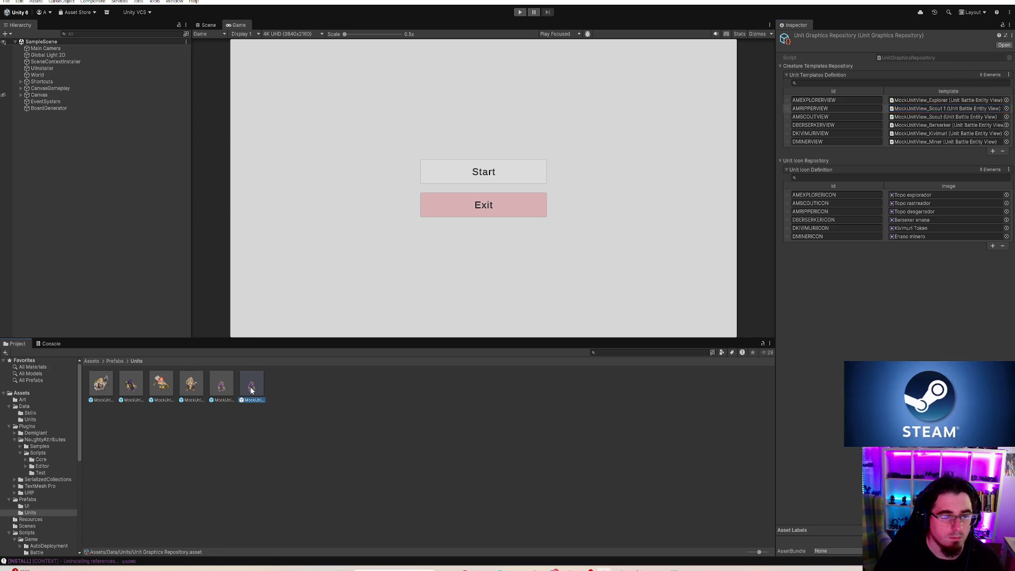
left_click(262, 400)
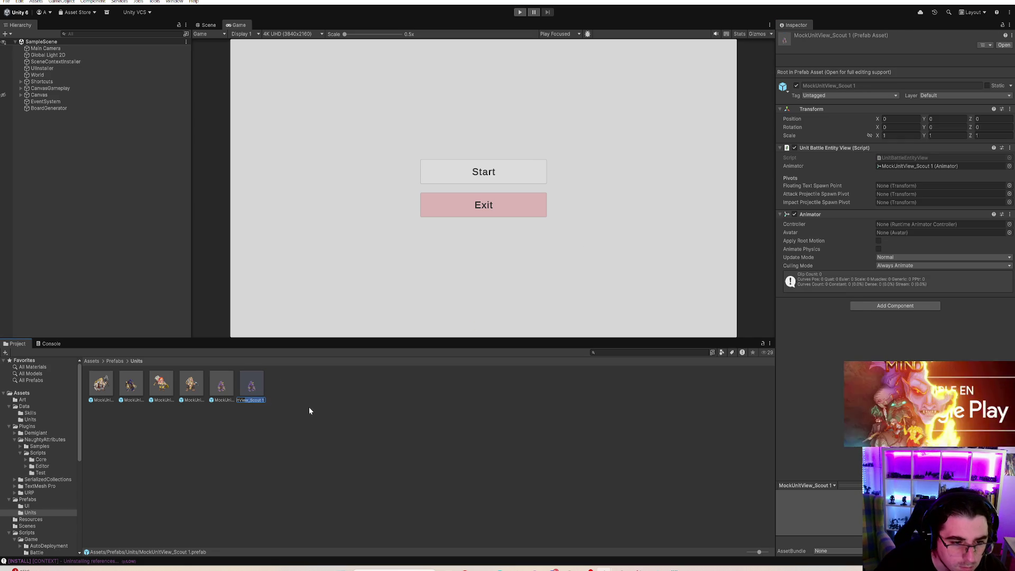
left_click(255, 401)
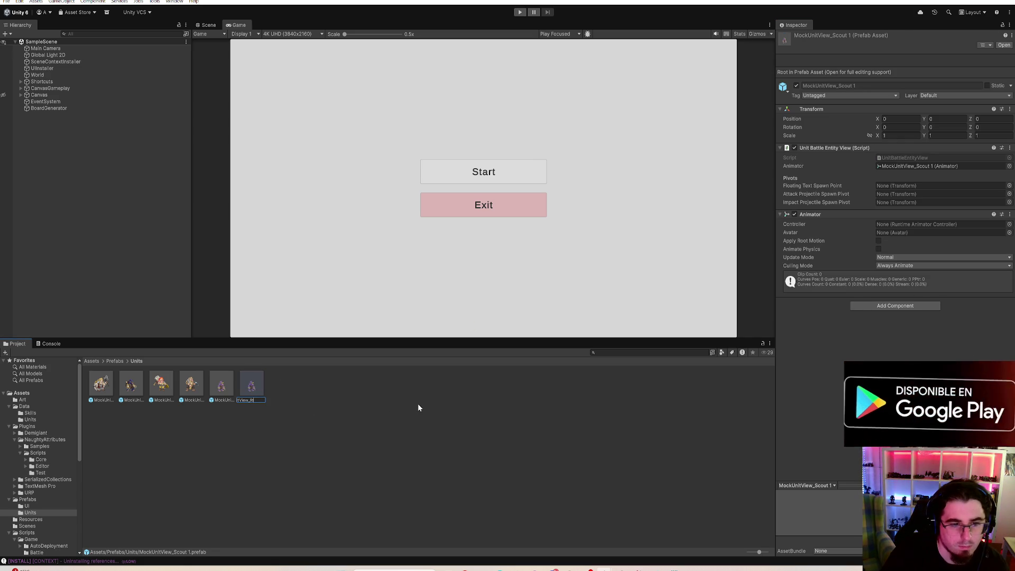
type("ipper")
key("Return")
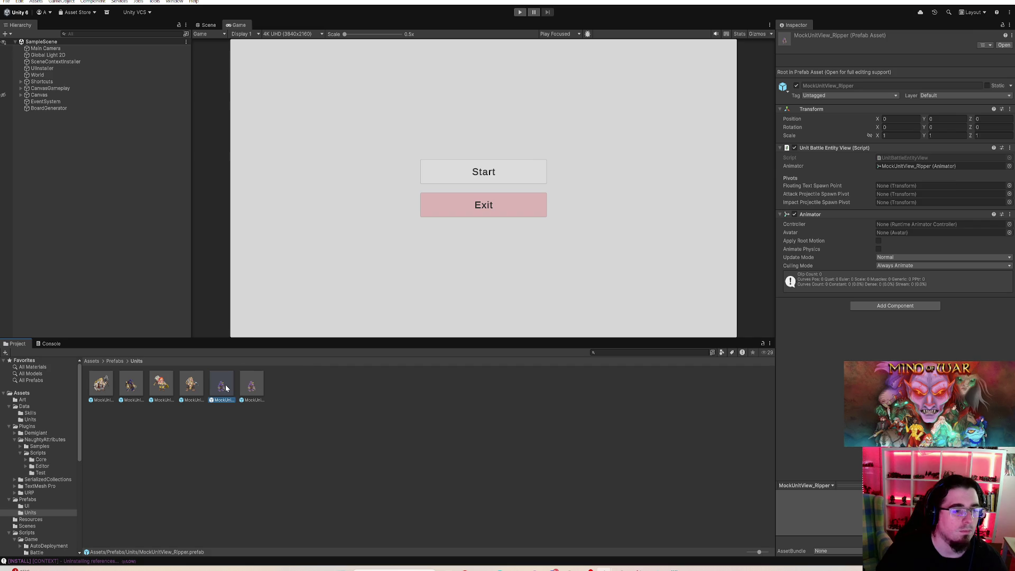
double_click(225, 388)
left_click(206, 24)
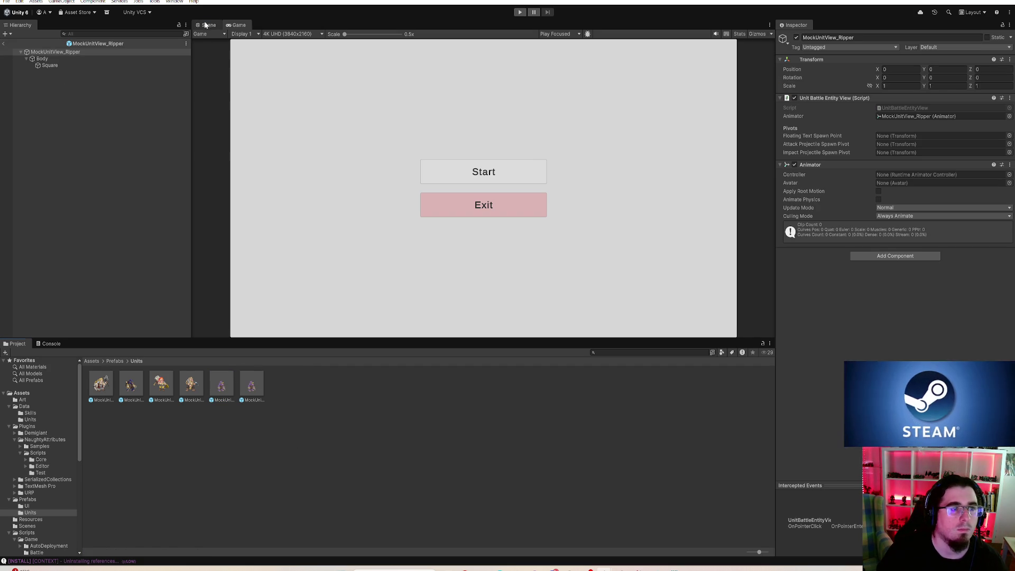
- Set the Square object's sprite to Topo desgarrador
left_click(50, 65)
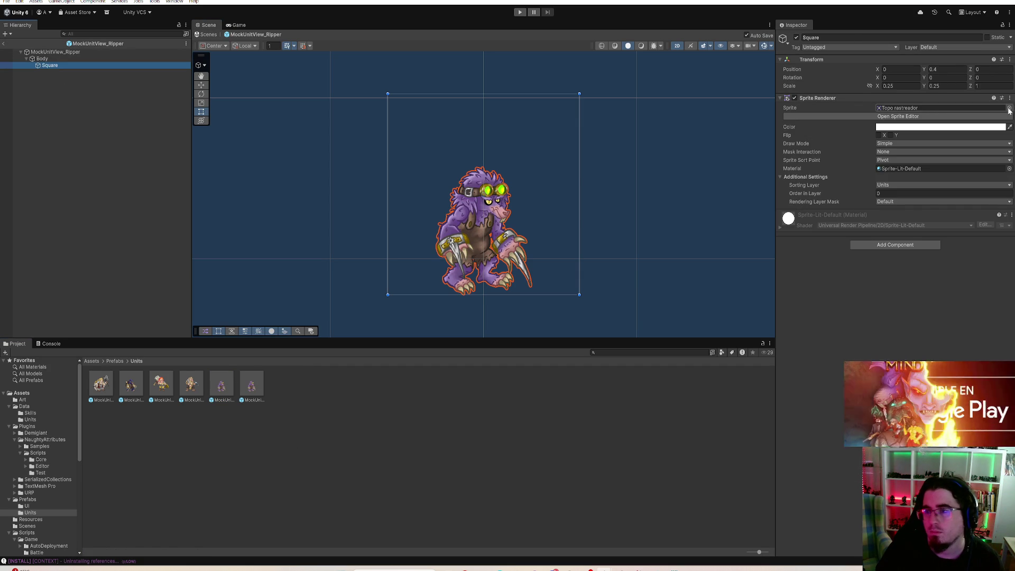
left_click(1010, 108)
double_click(947, 151)
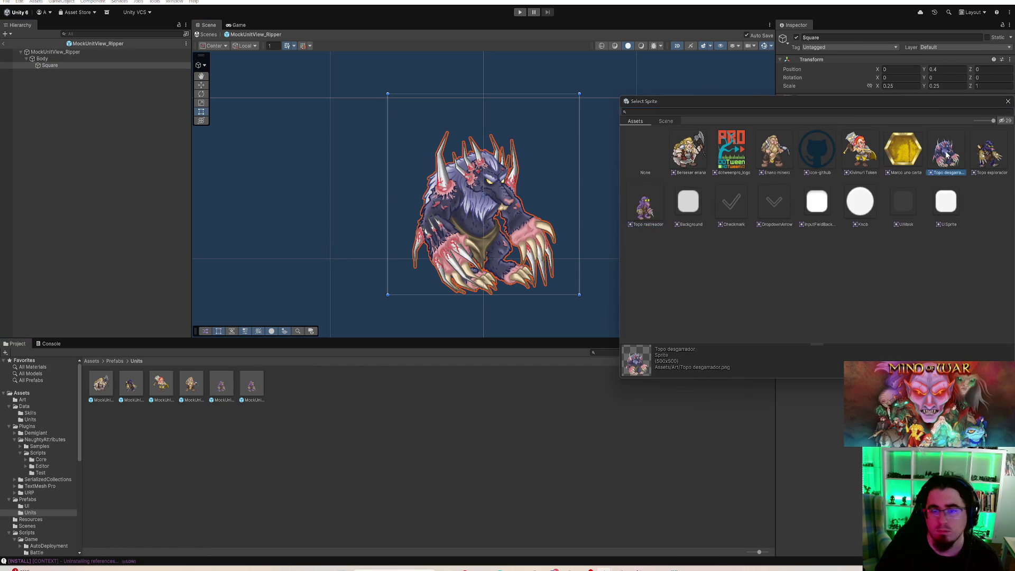
- Scale the Square to 0.24 on X and Y, move it to X -0.05, and exit prefab mode
left_click(891, 87)
type("0.24")
left_click(937, 87)
type("0.24")
left_click(901, 69)
type("-.05")
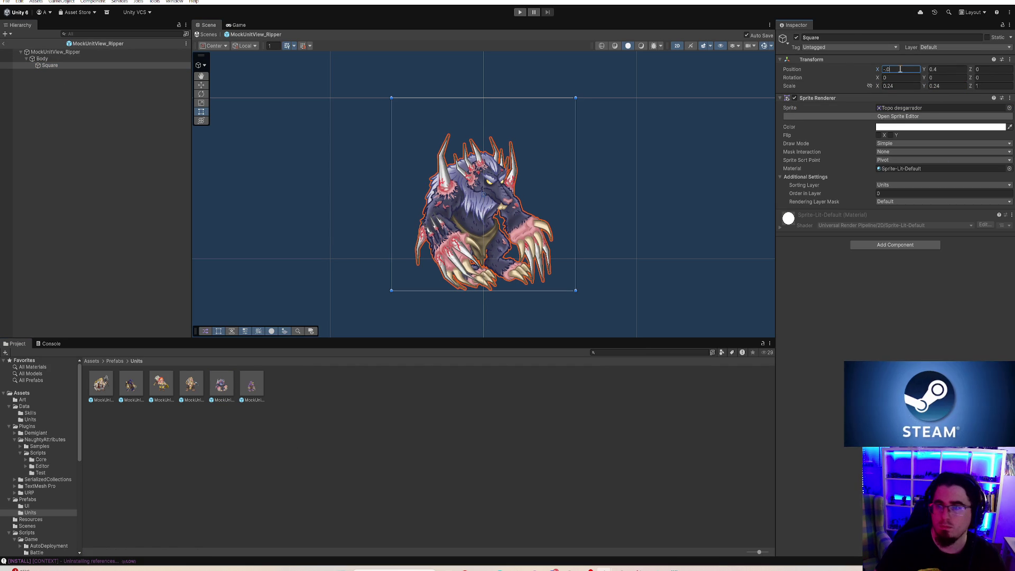
key("Return")
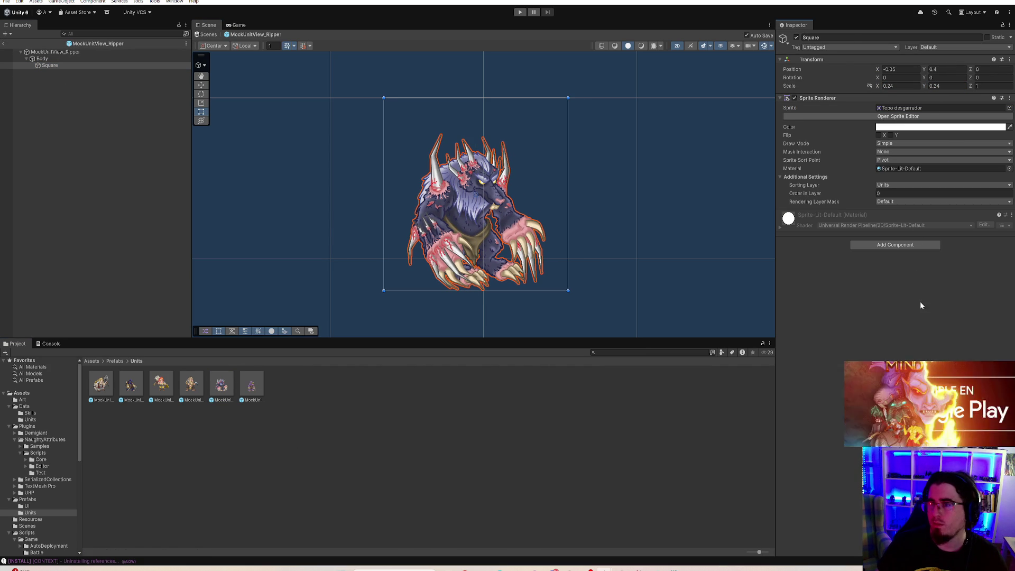
left_click(155, 94)
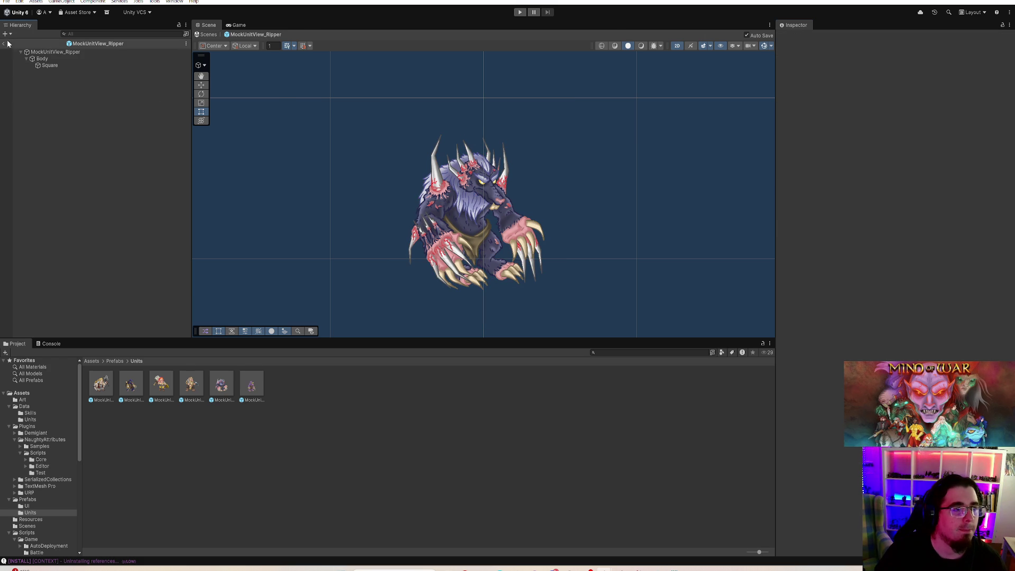
left_click(7, 43)
- Enter Play mode, maximize the game view, and start a match
key("ctrl+p")
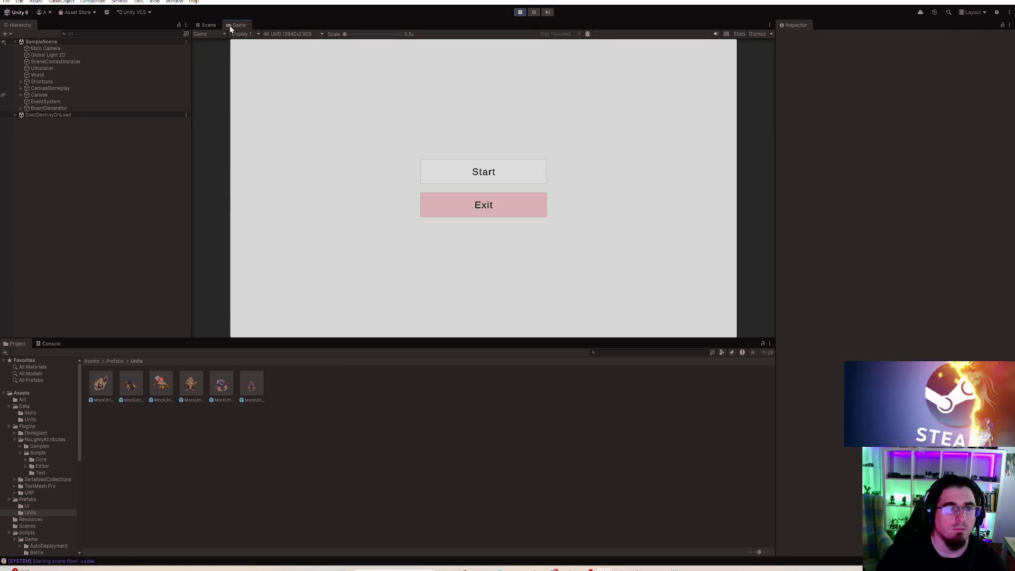
double_click(233, 24)
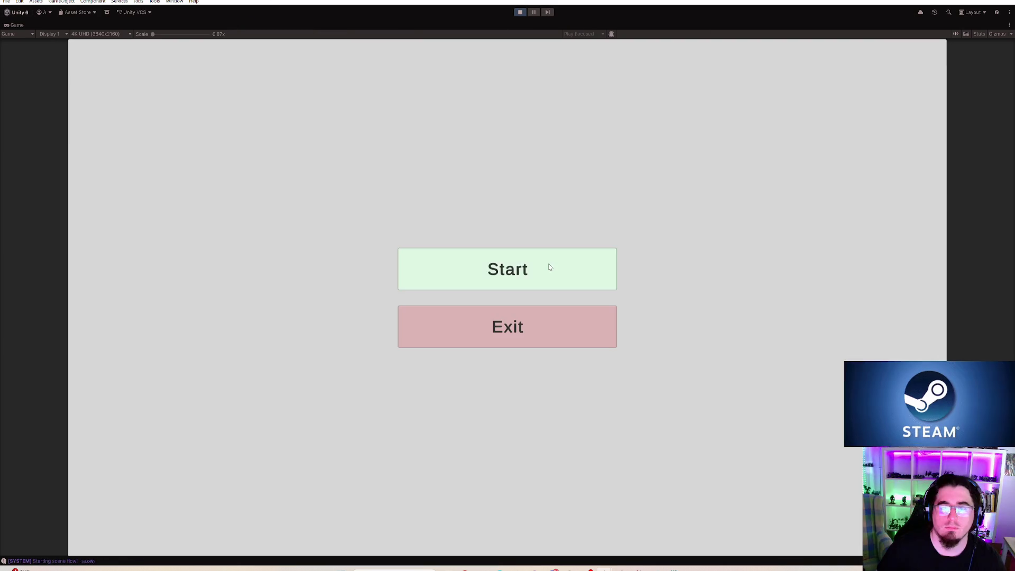
left_click(550, 267)
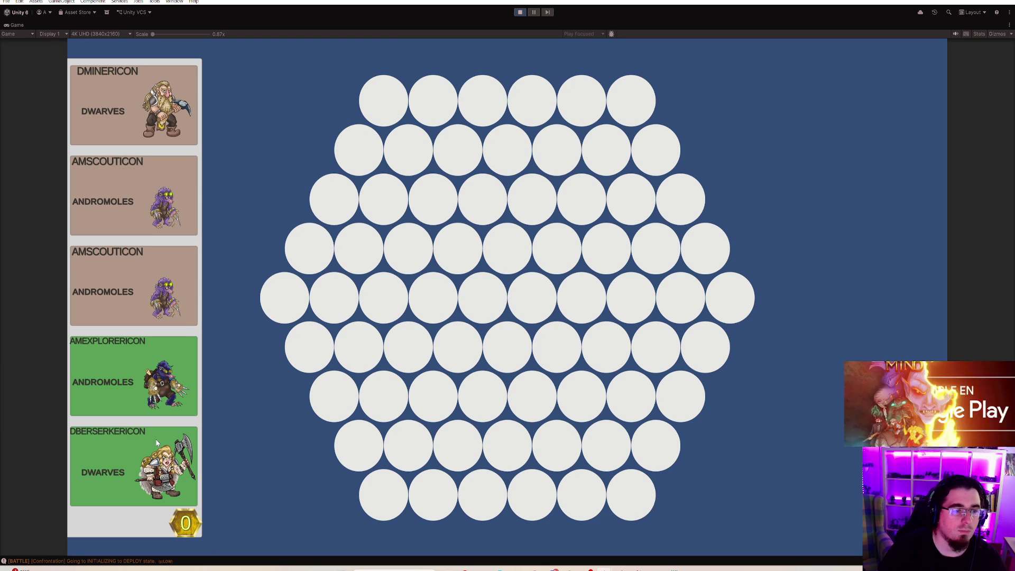
- Buy four mole units from the market, place a berserker dwarf on the board, and stop the test
left_click(183, 213)
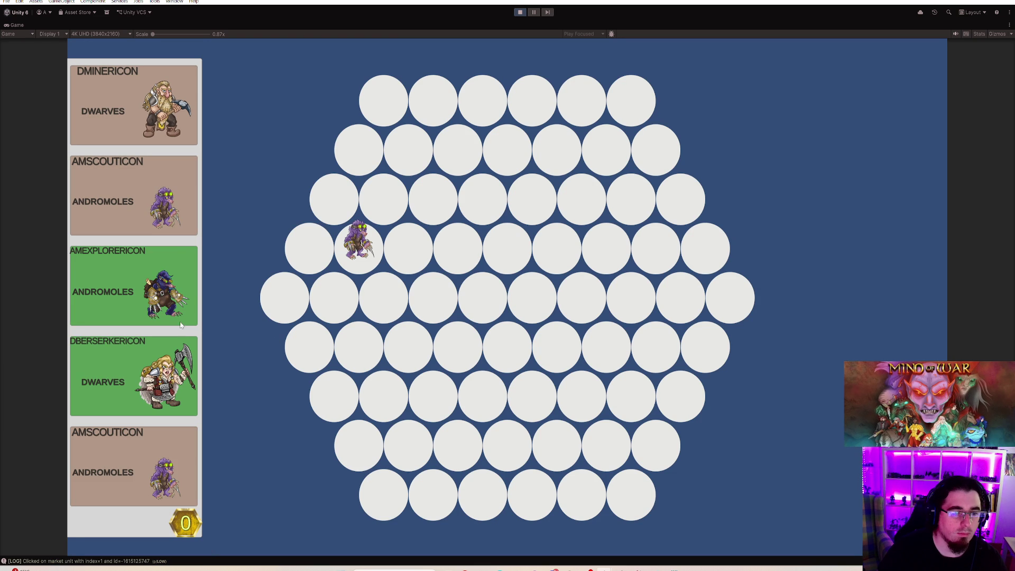
left_click(179, 211)
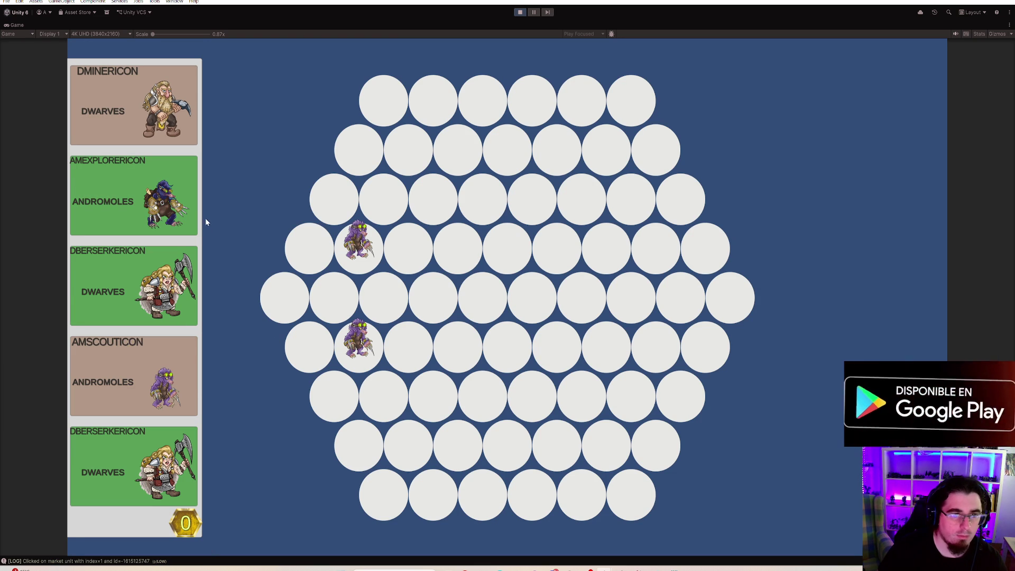
left_click(190, 218)
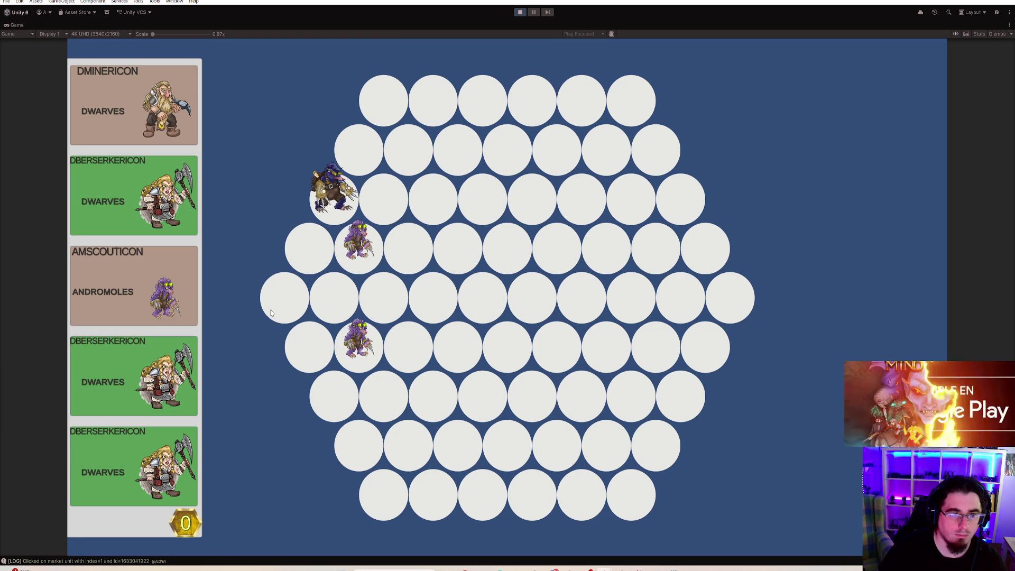
left_click(194, 308)
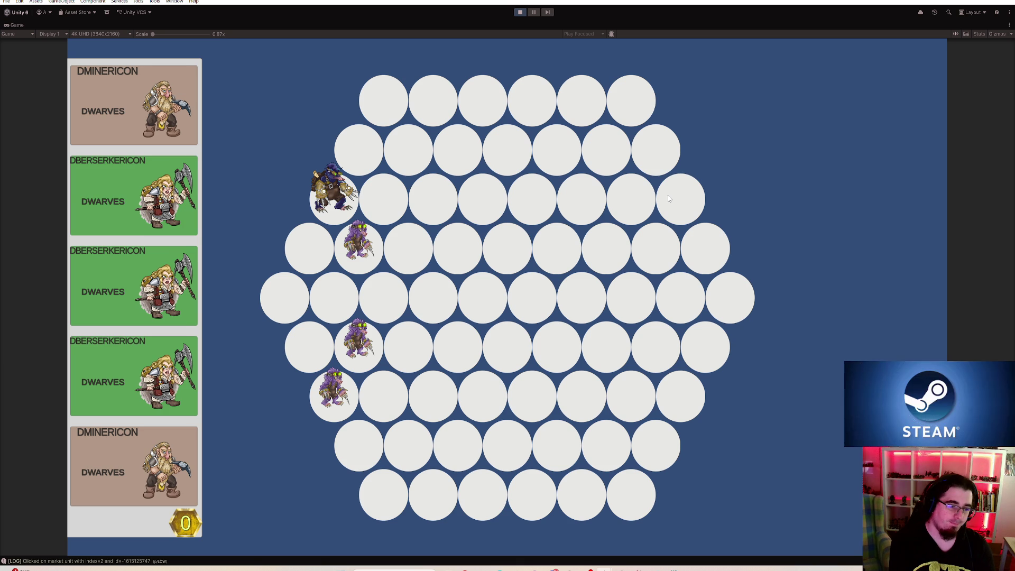
left_click(669, 198)
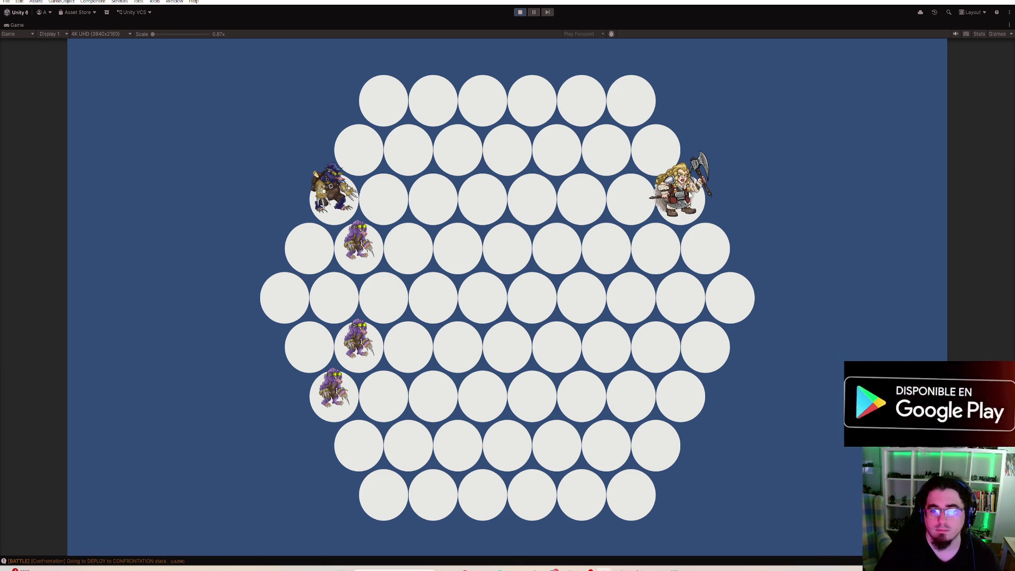
left_click(523, 13)
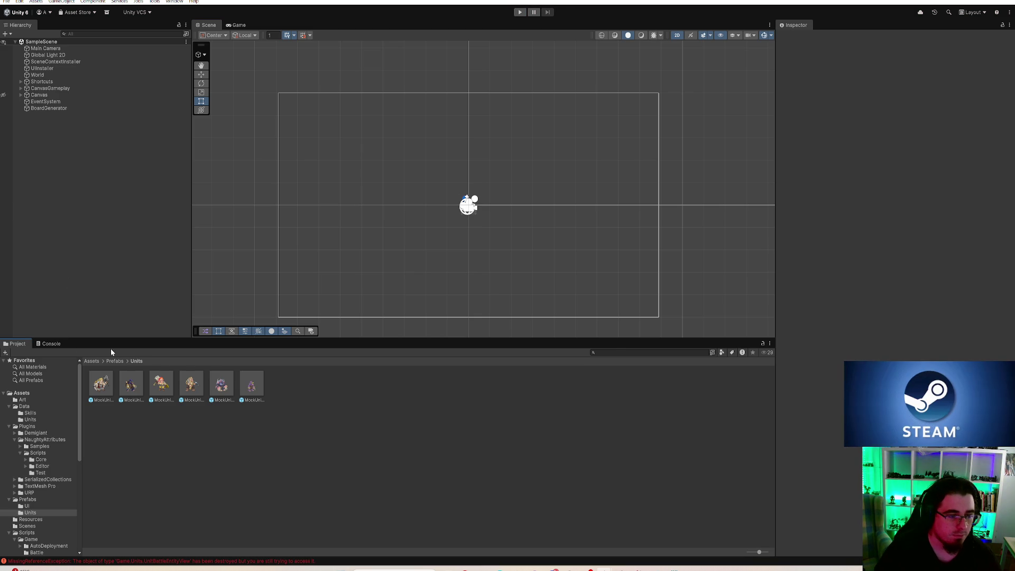
- Clear the Console log, return to the Units prefab folder, and switch to Rider
left_click(55, 344)
left_click(8, 353)
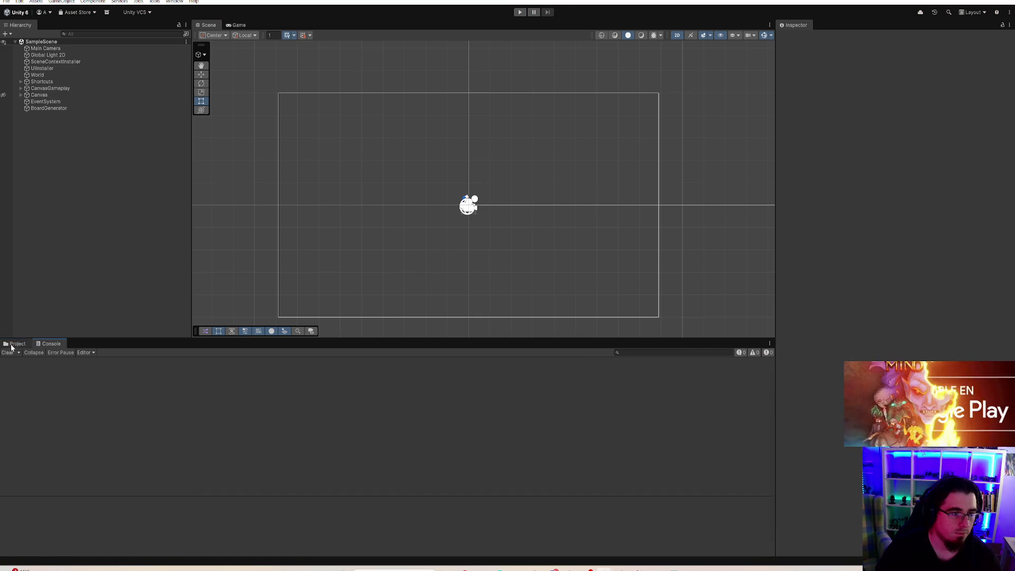
left_click(12, 346)
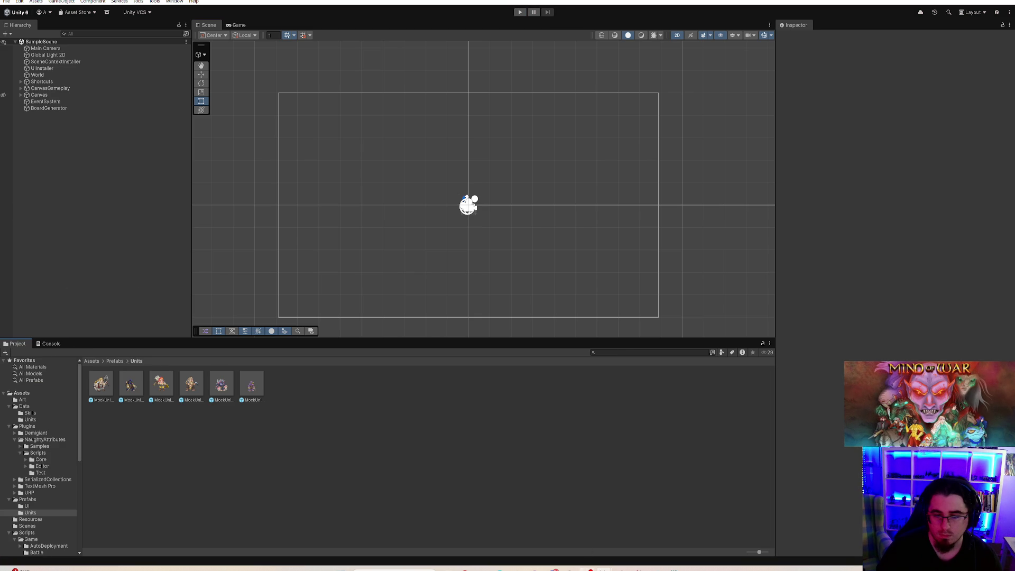
mouse_move(639, 569)
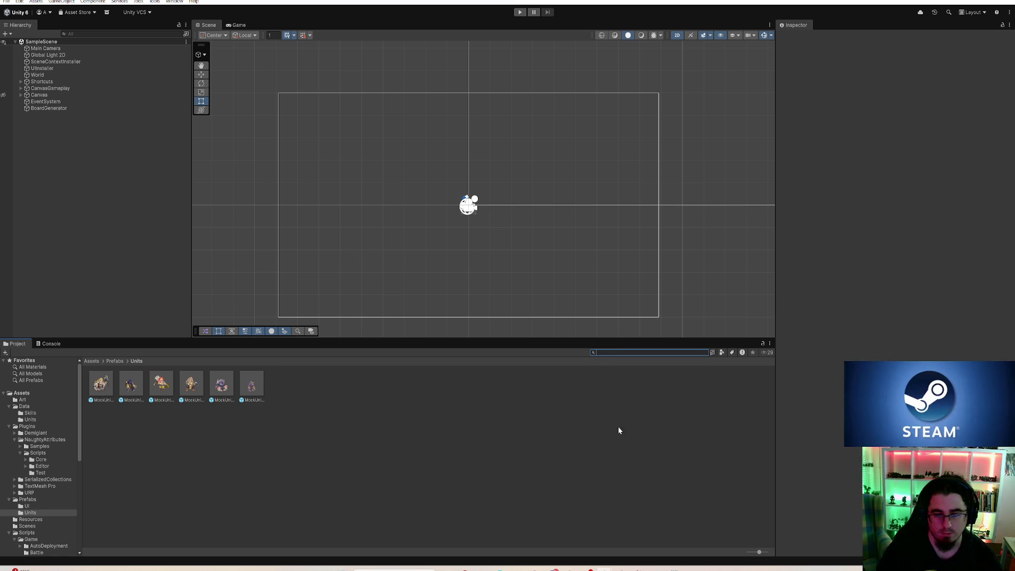
key("alt+Tab")
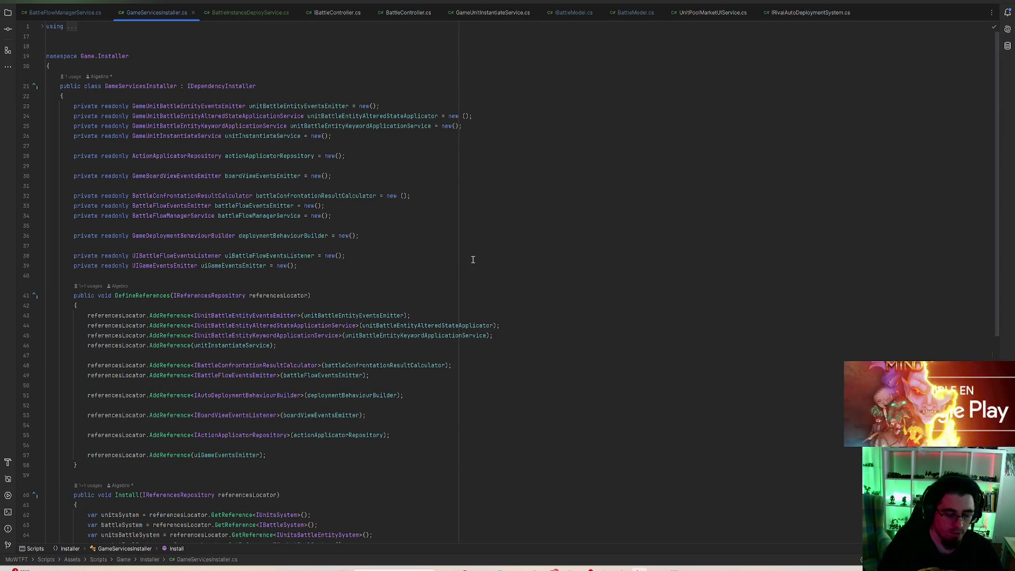
- Search the project for 'Budget' and open the match in IBattleTeamModel.cs
key("ctrl+shift+f")
type("Budget")
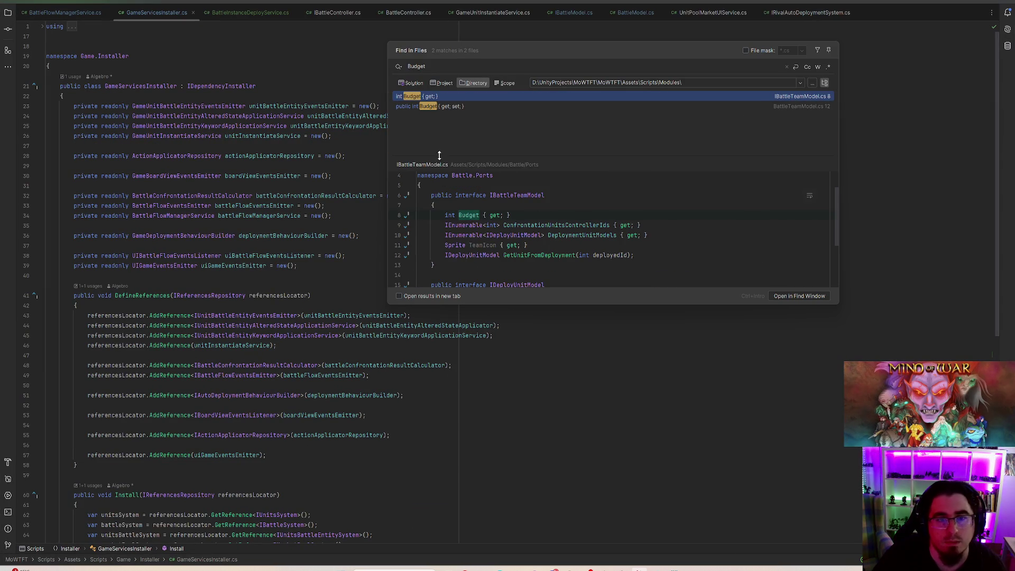
double_click(434, 97)
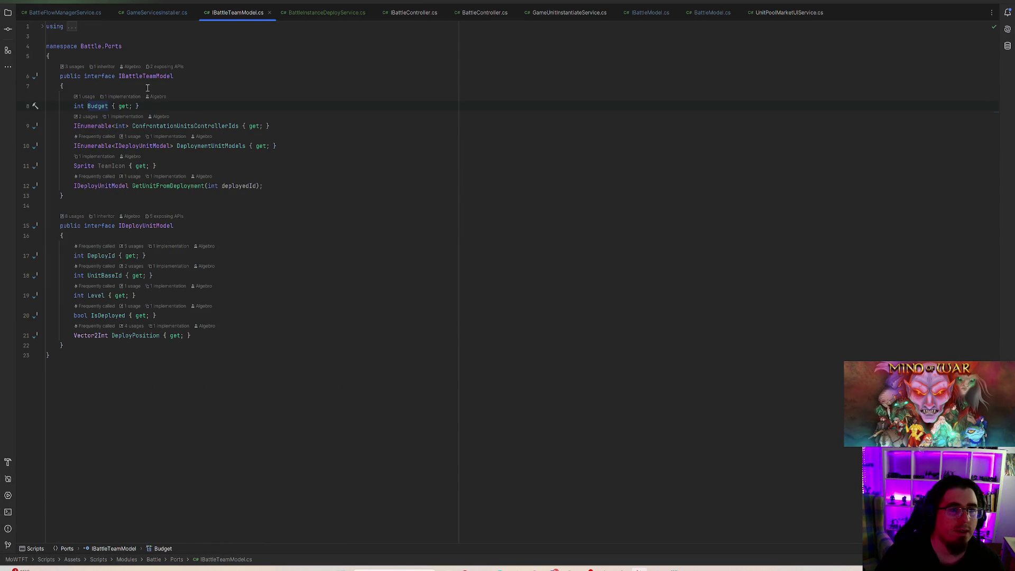
- Move IDeployUnitModel into its own IDeployUnitModel.cs file, then jump to BattleTeamModel
left_click(149, 227)
left_click(35, 226)
left_click(97, 237)
left_click(532, 378)
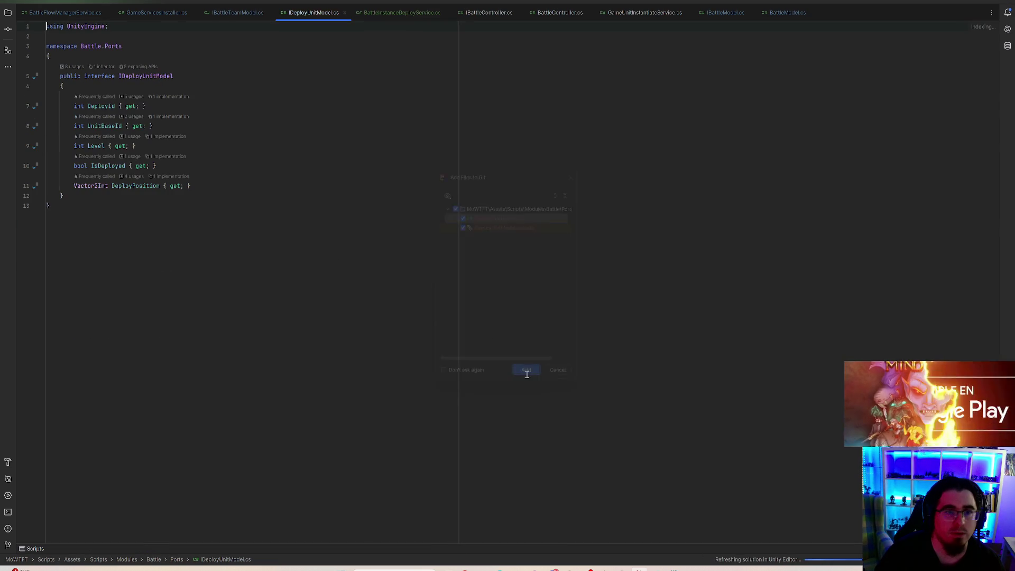
left_click(222, 14)
left_click(140, 63, "ctrl+alt")
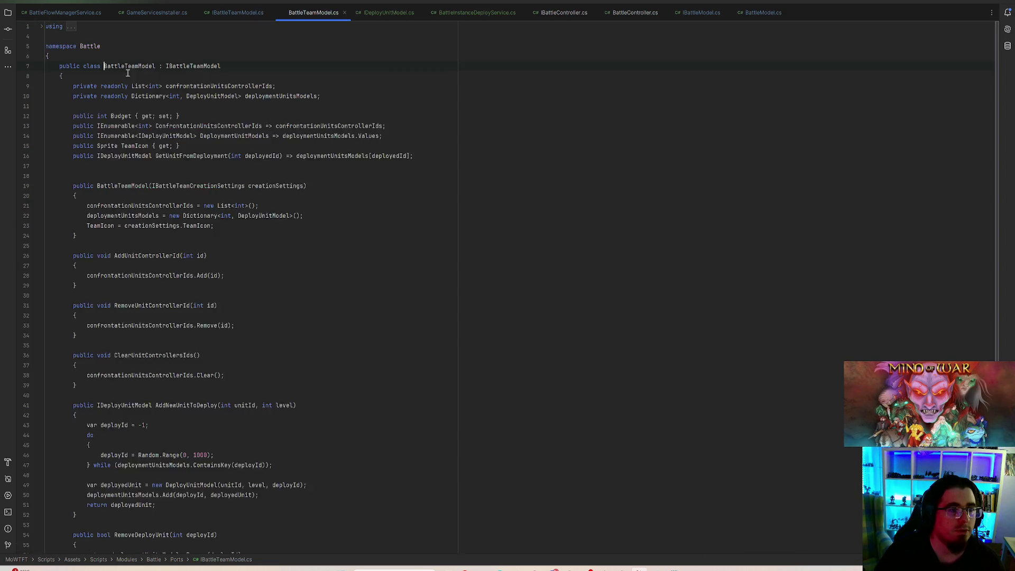
- Scroll through BattleTeamModel.cs to review the class
scroll(317, 143, "down", 10)
scroll(315, 164, "up", 12)
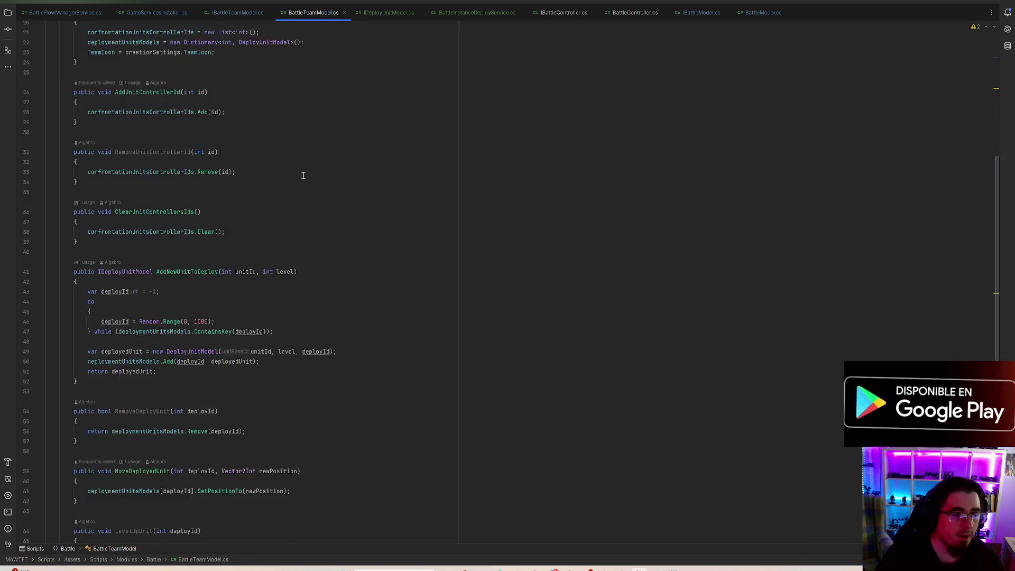
left_click(42, 29)
left_click(43, 28)
scroll(364, 163, "down", 13)
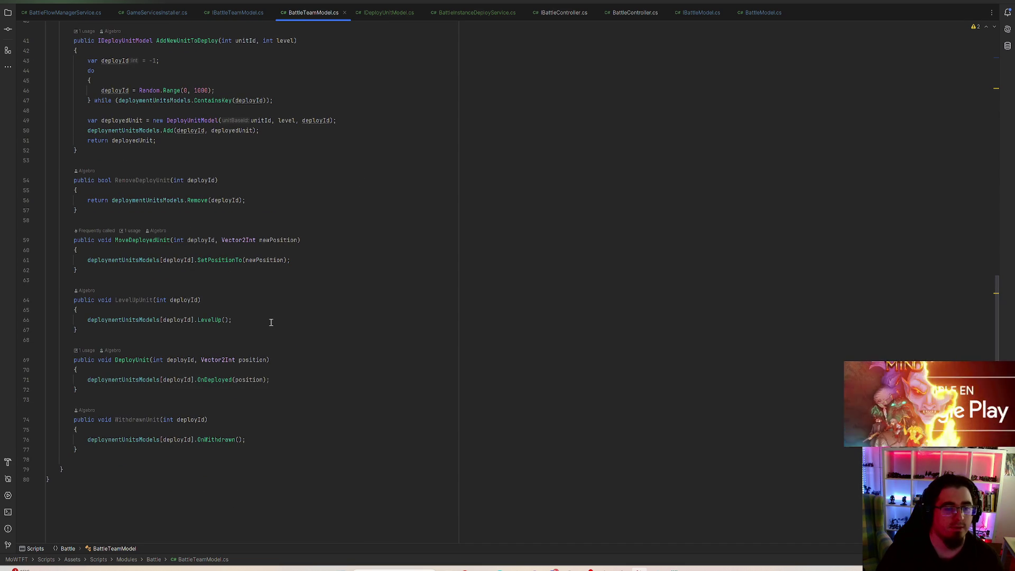
scroll(268, 316, "up", 6)
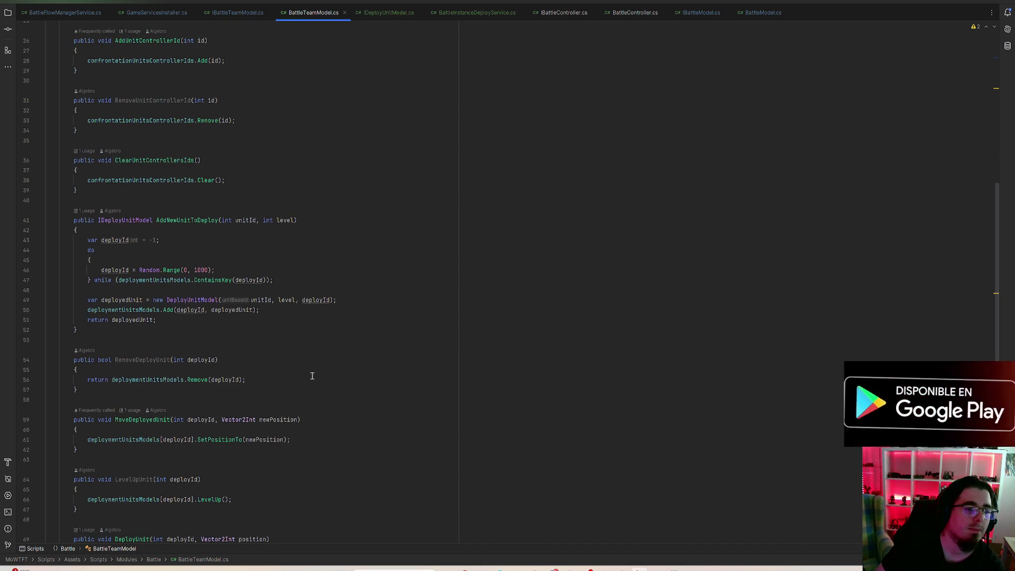
scroll(333, 378, "up", 8)
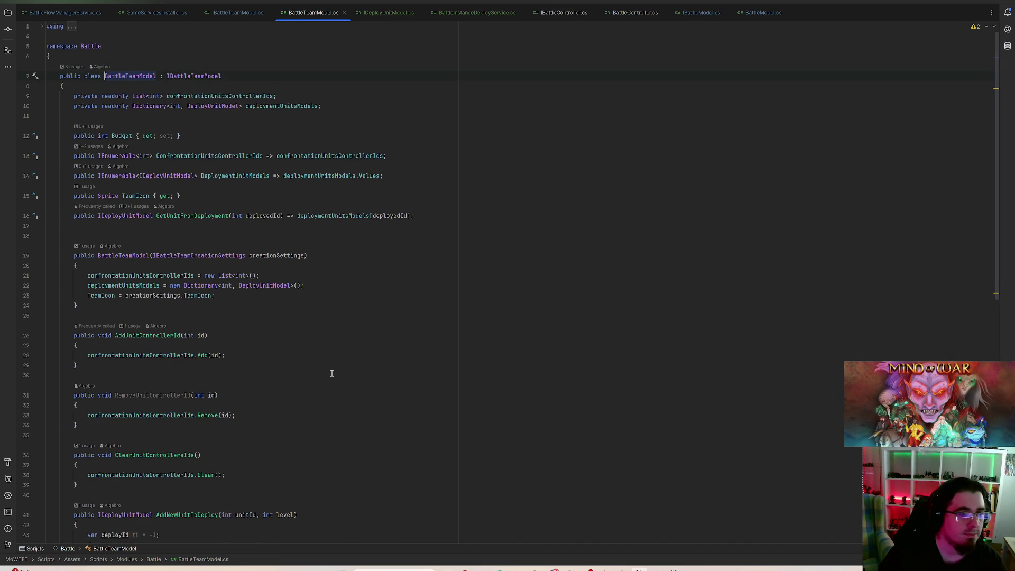
scroll(295, 329, "down", 5)
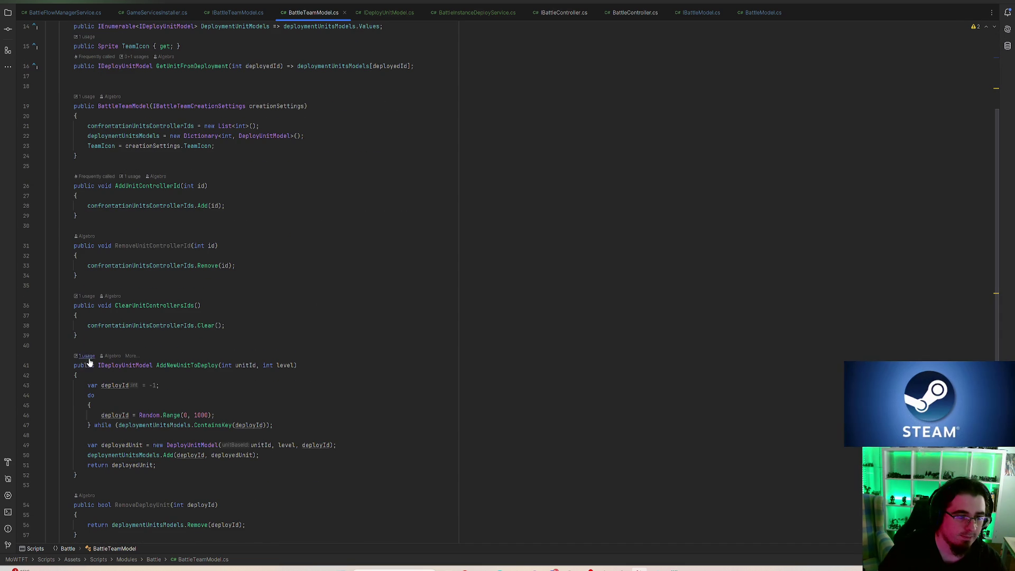
- Follow AddNewUnitToDeploy's usage to BattleModel.AddUnitToDeploy and place the caret after FreeUpField
left_click(86, 356)
left_click(245, 396)
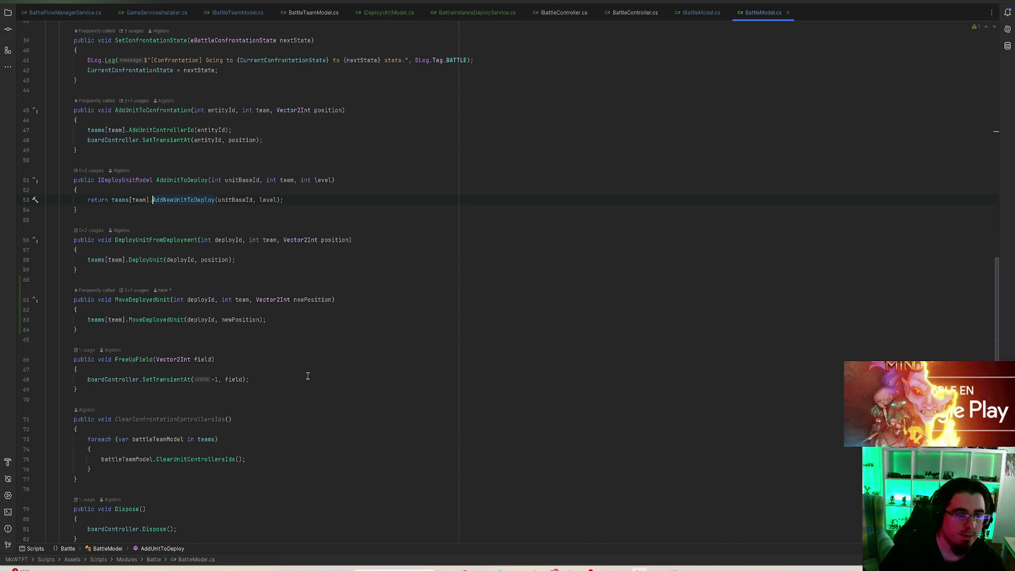
scroll(234, 314, "up", 10)
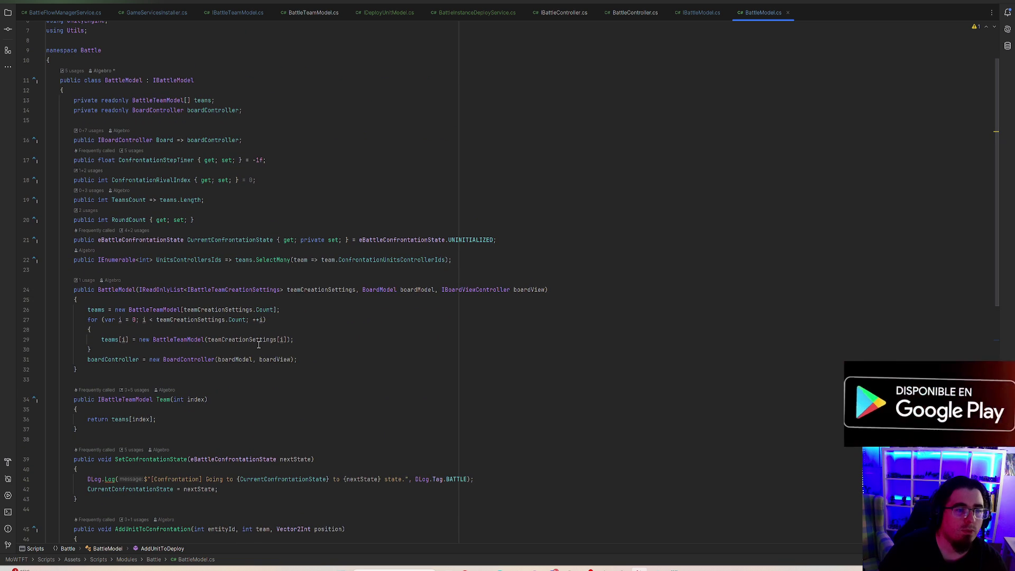
scroll(336, 349, "down", 8)
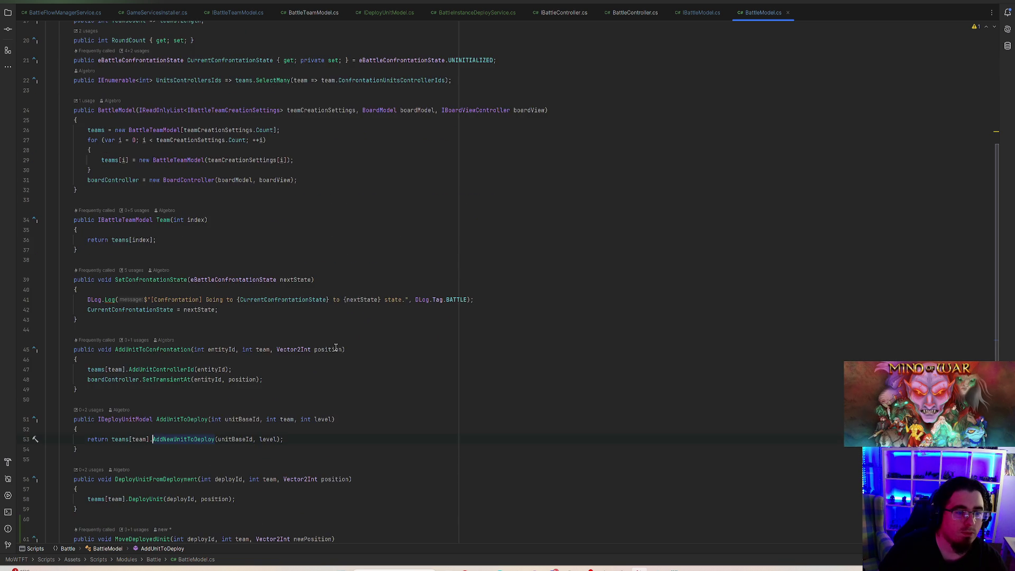
scroll(332, 346, "down", 3)
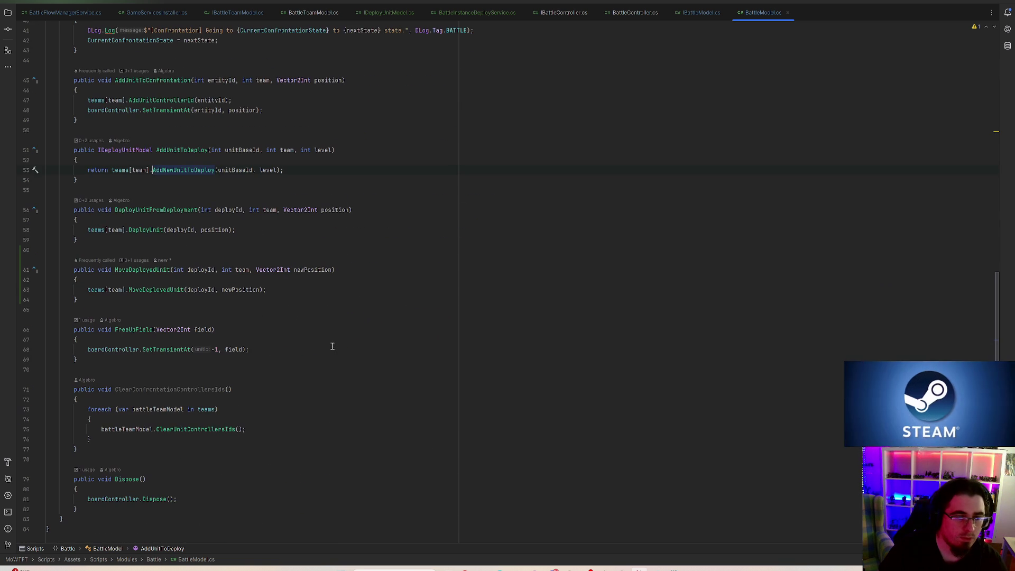
left_click(150, 359)
- Write an empty public void ChangeBudget(int team, int amount) method after FreeUpField
key("Return")
key("Return")
type("public void")
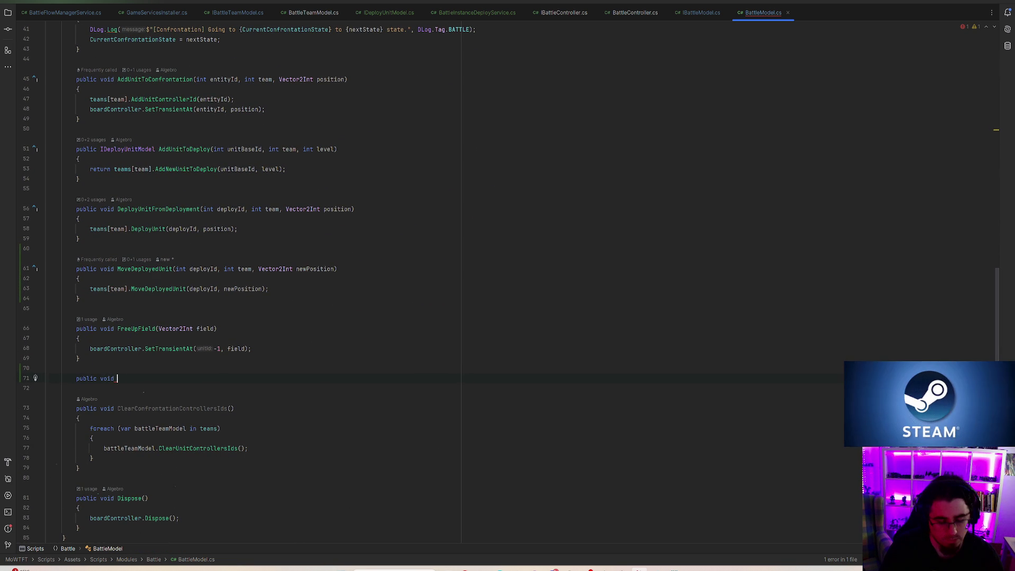
type("ChangeB")
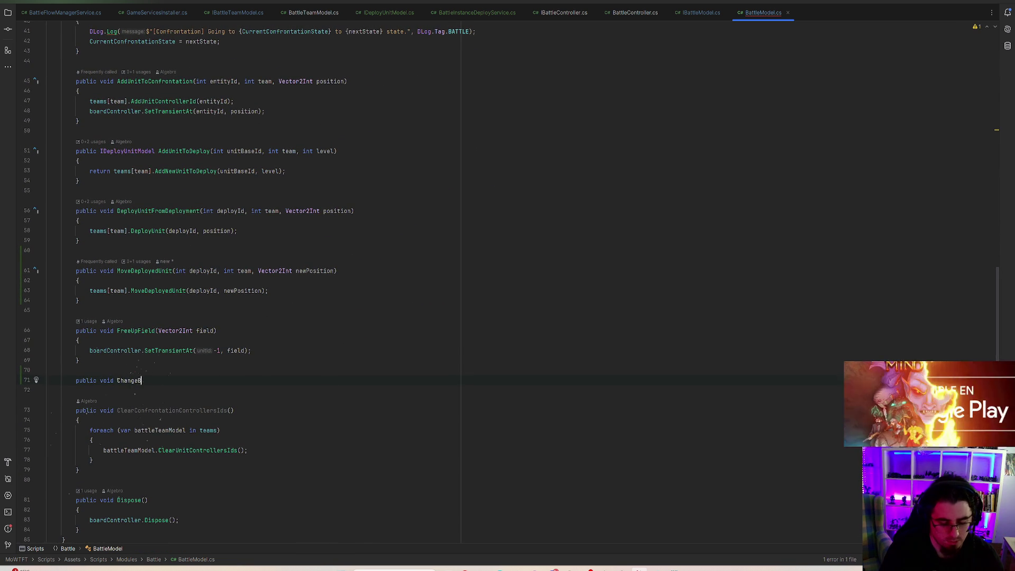
type("udget(int te")
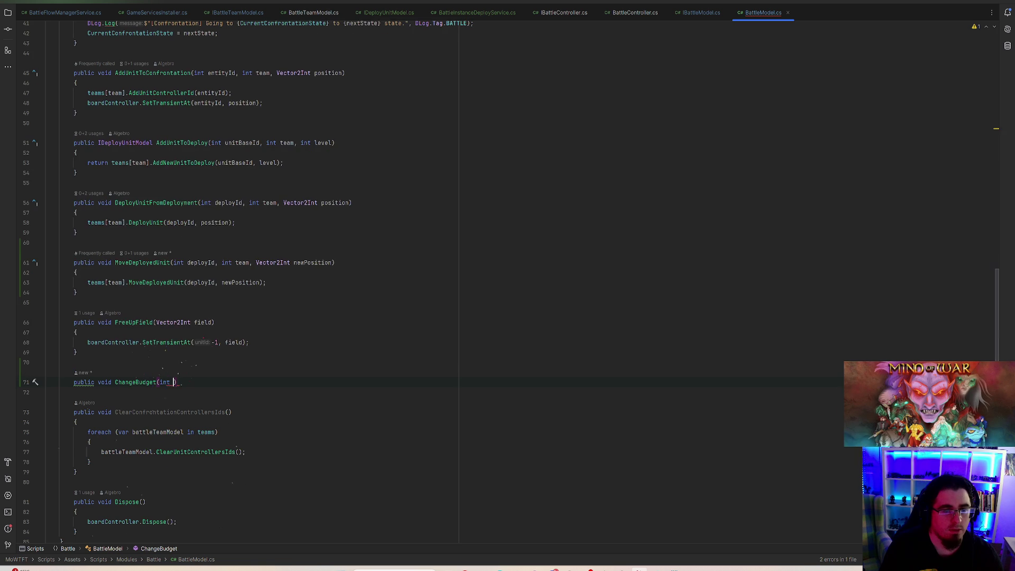
type("am, int amo")
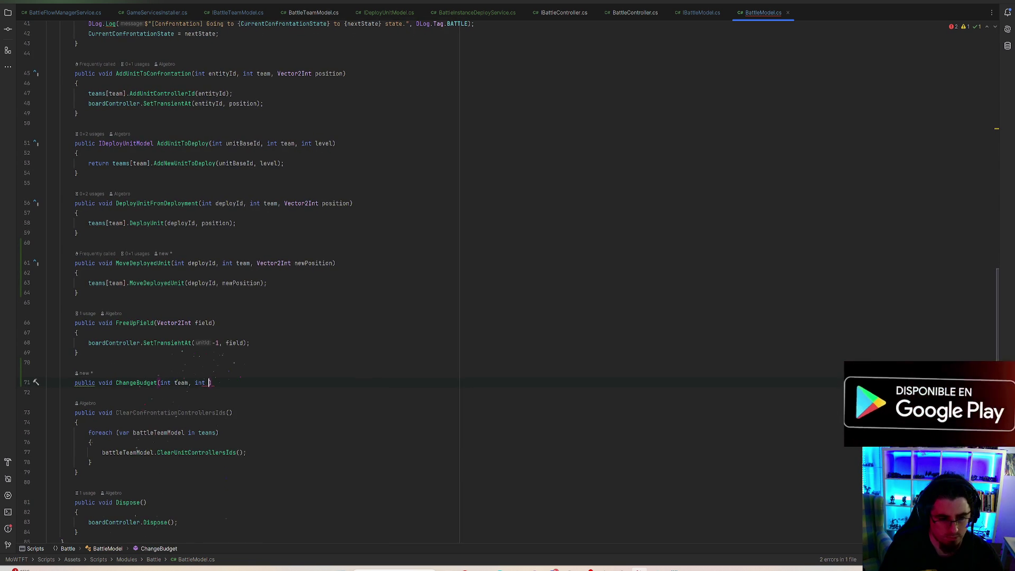
type("unt")
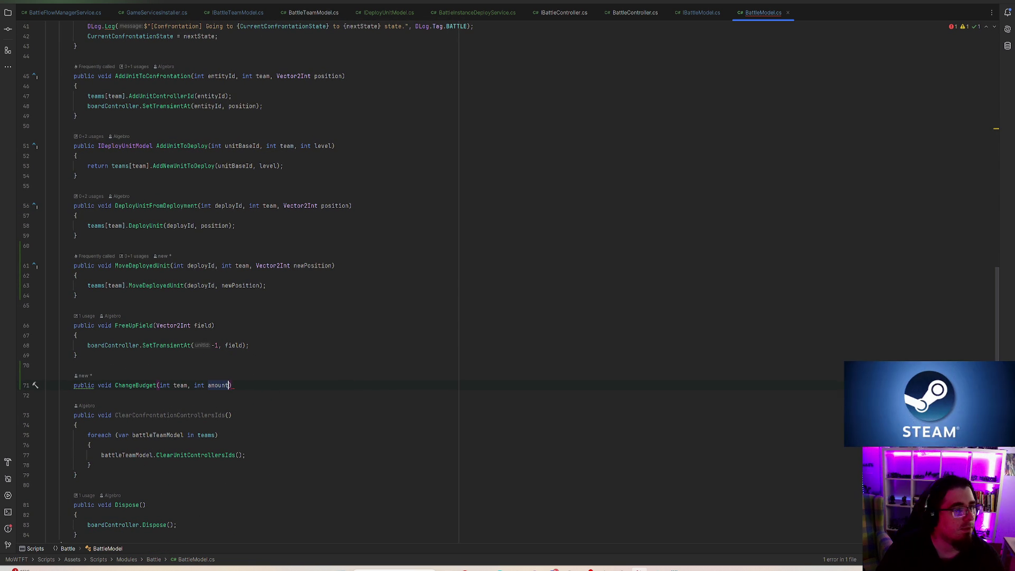
key("End")
key("Return")
type("{")
key("Return")
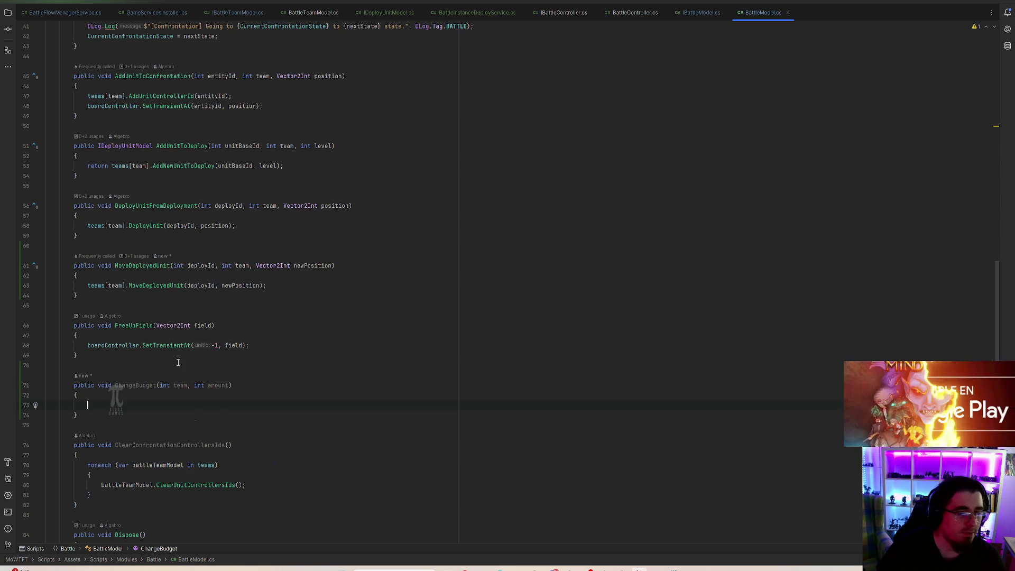
left_click(128, 404)
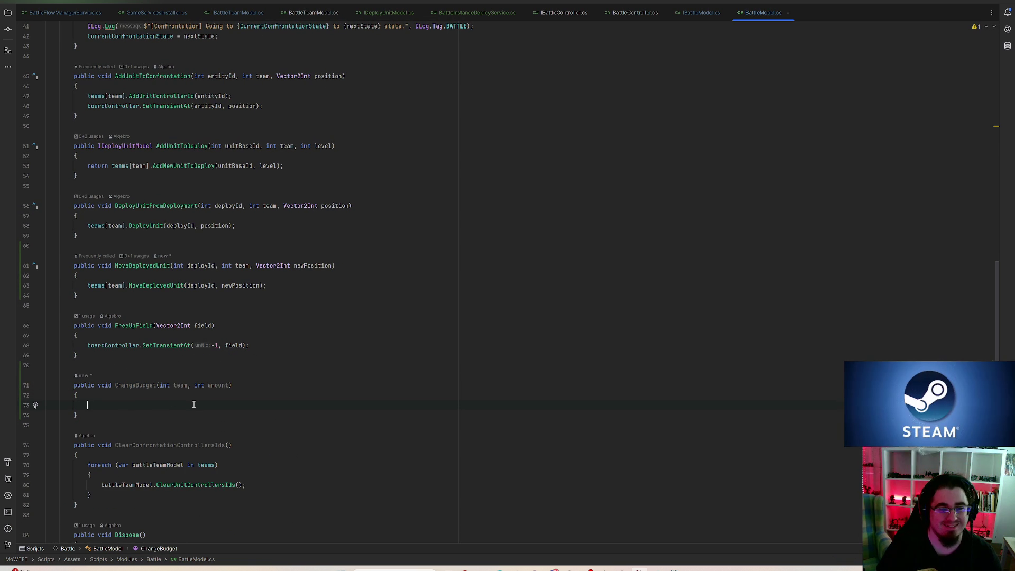
scroll(194, 404, "up", 13)
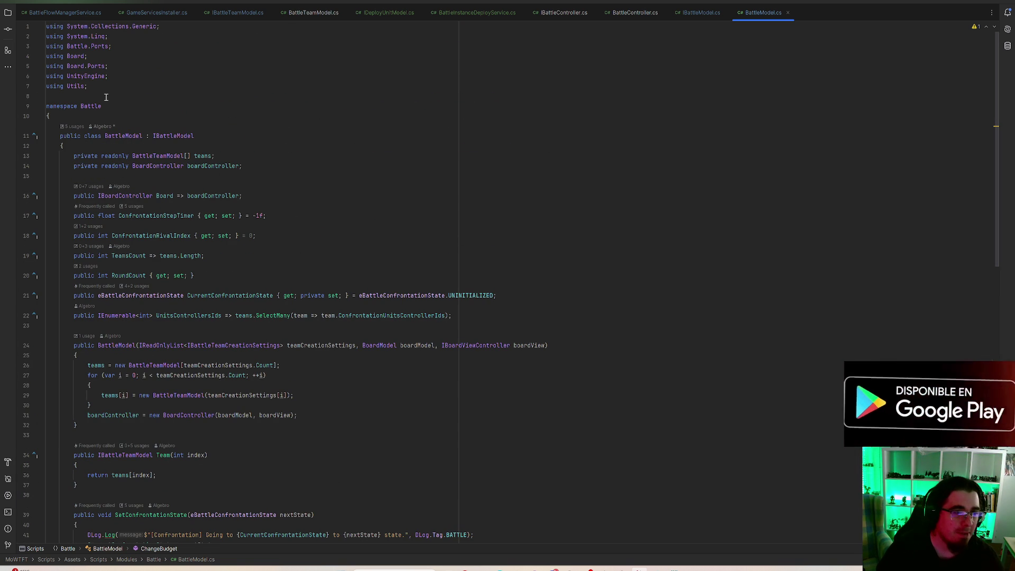
left_click(132, 136)
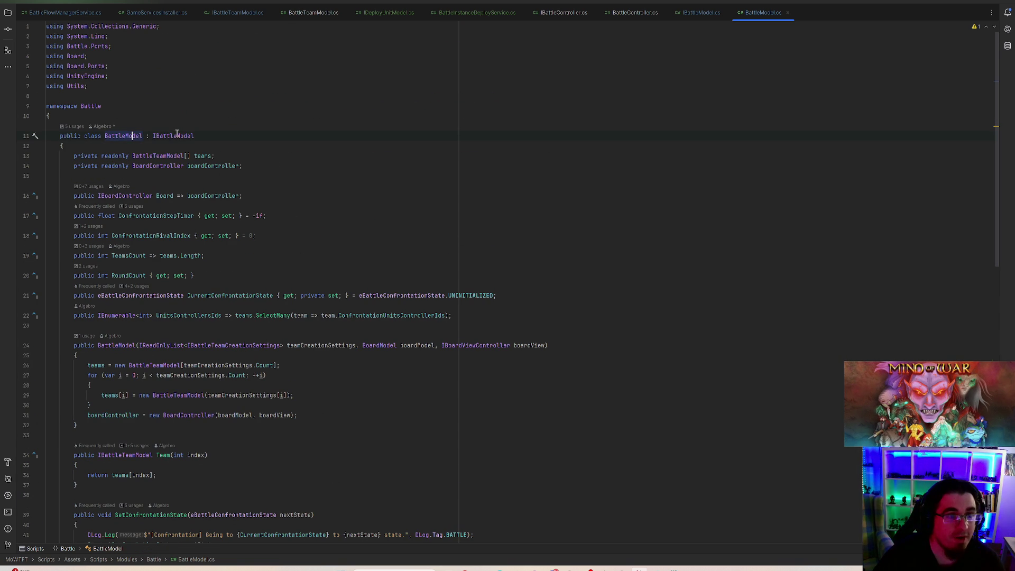
left_click(163, 136)
left_click(174, 136, "ctrl")
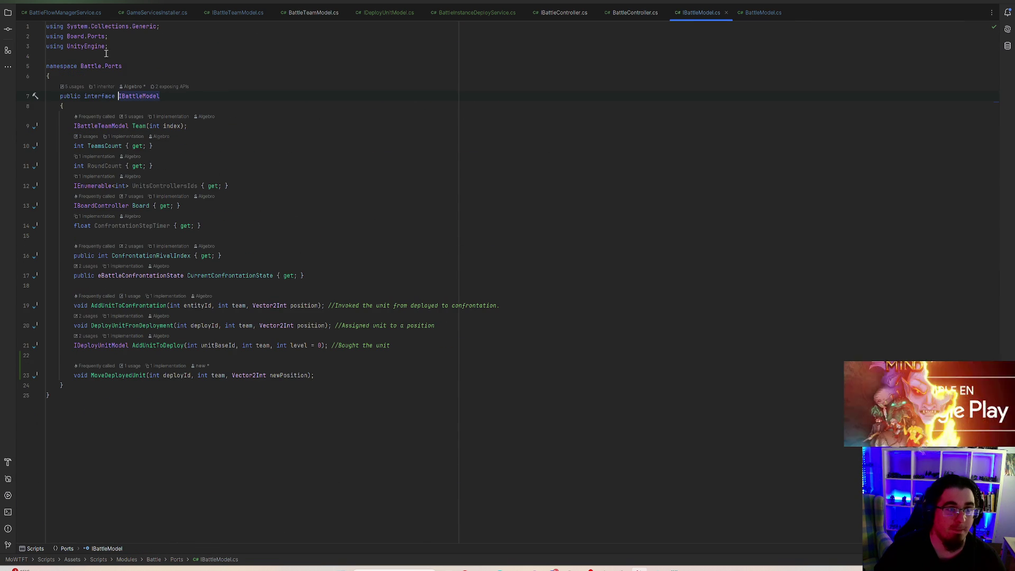
key("ctrl+alt+Left")
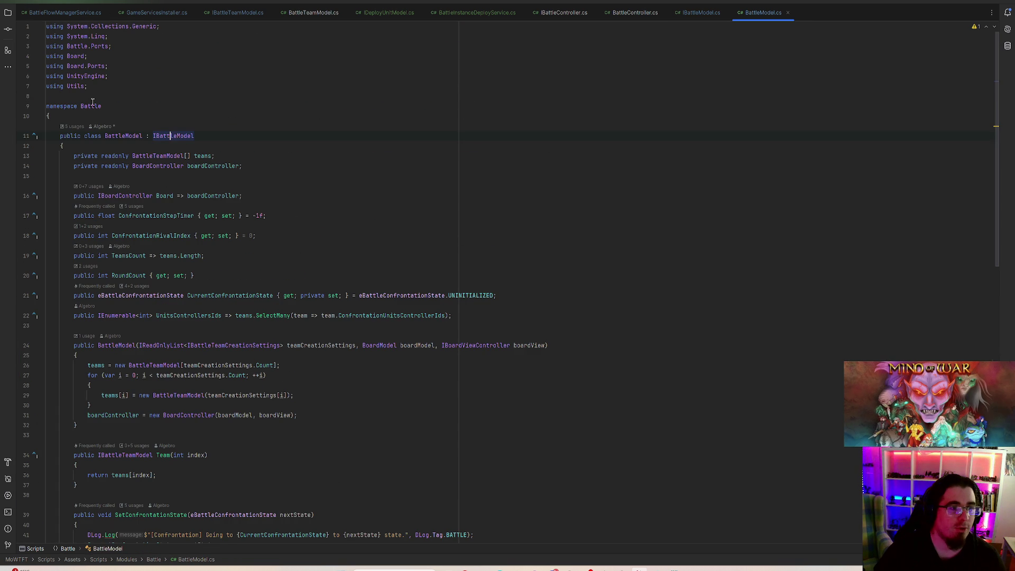
key("Return")
key("Return")
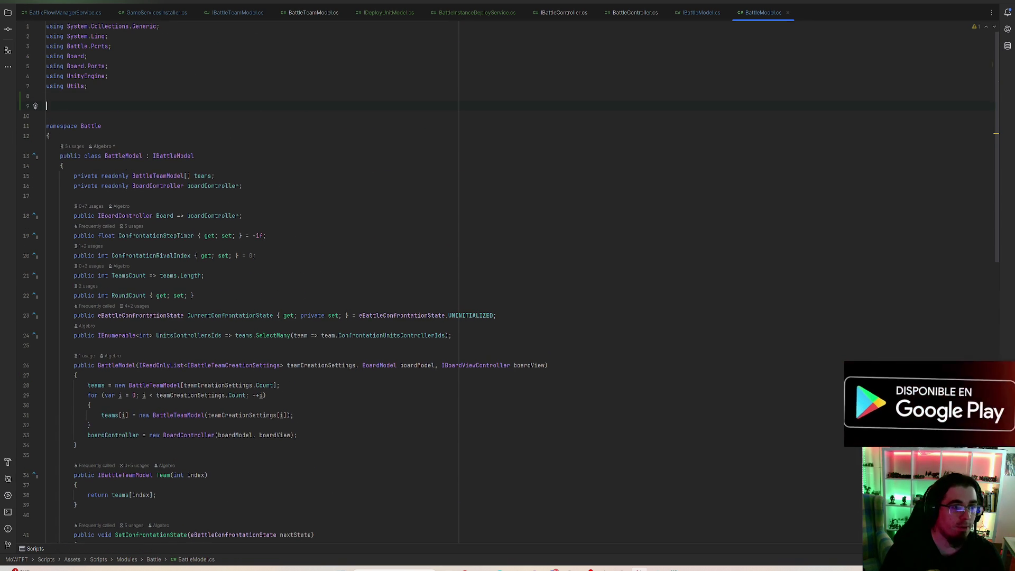
type("name")
key("Tab")
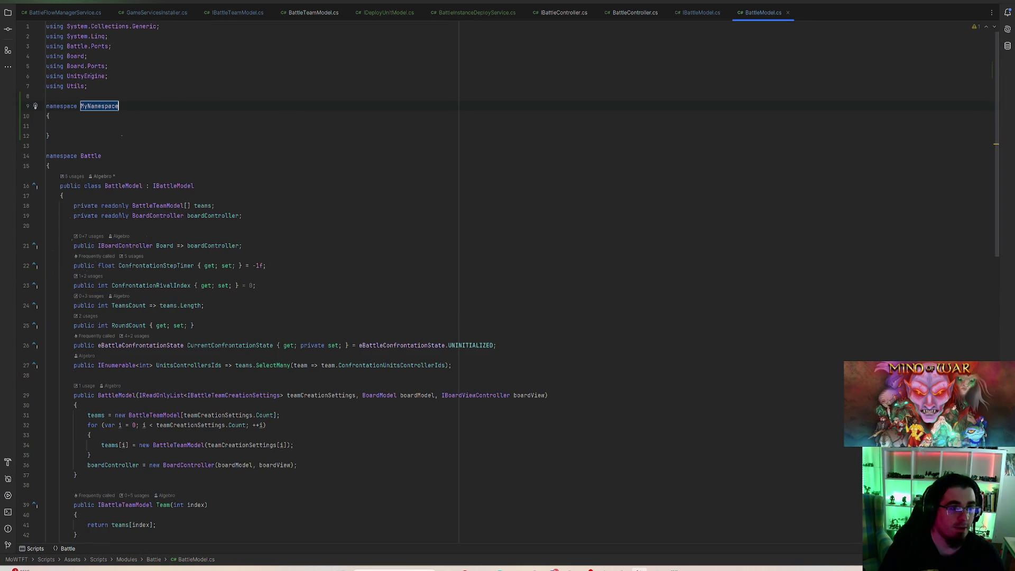
type("Battle.Ports")
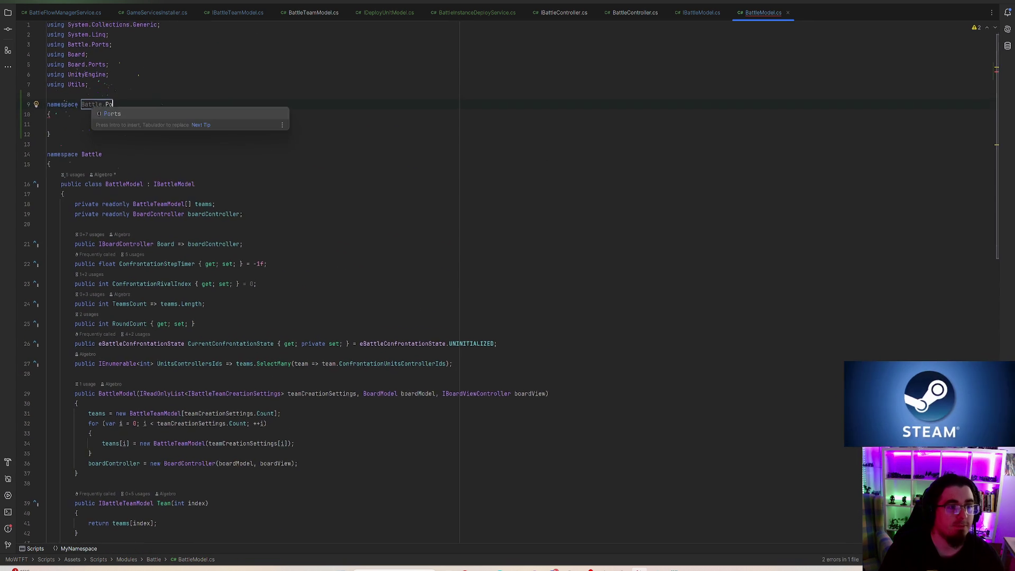
key("Return")
type("public interface I")
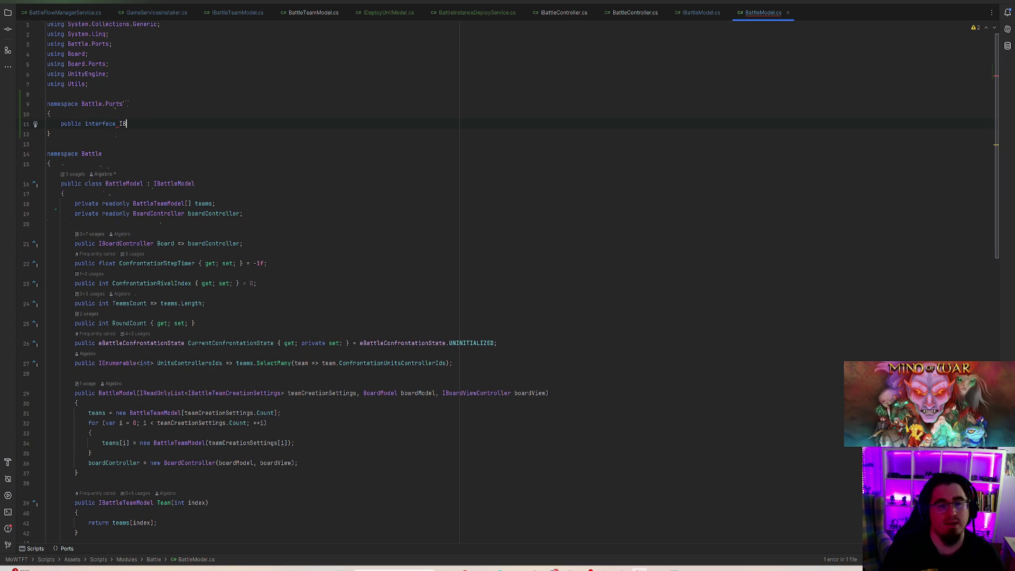
type("B")
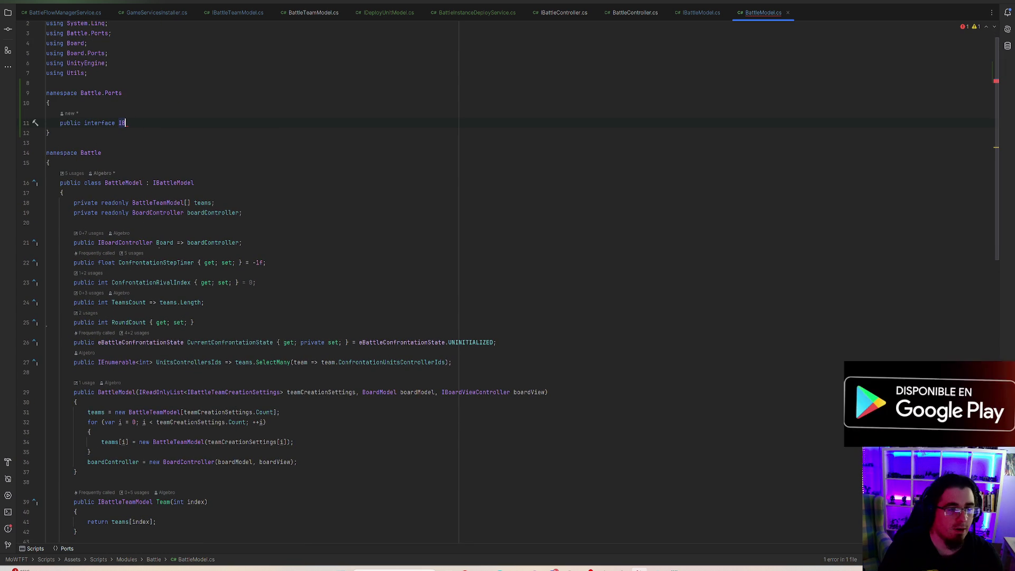
type("attleModelHelper")
key("Return")
type("{")
key("Return")
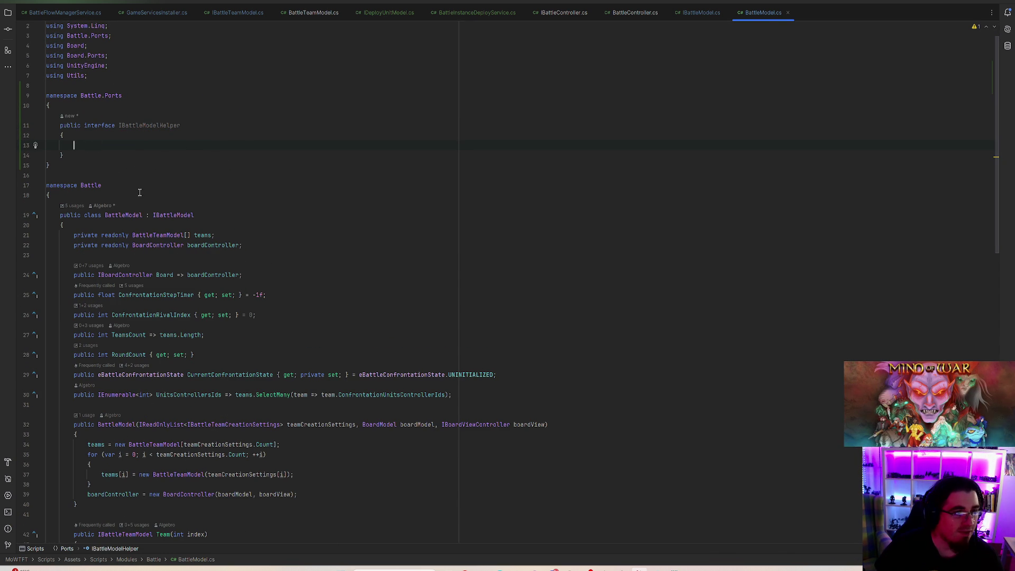
left_click(143, 125)
left_click(36, 126)
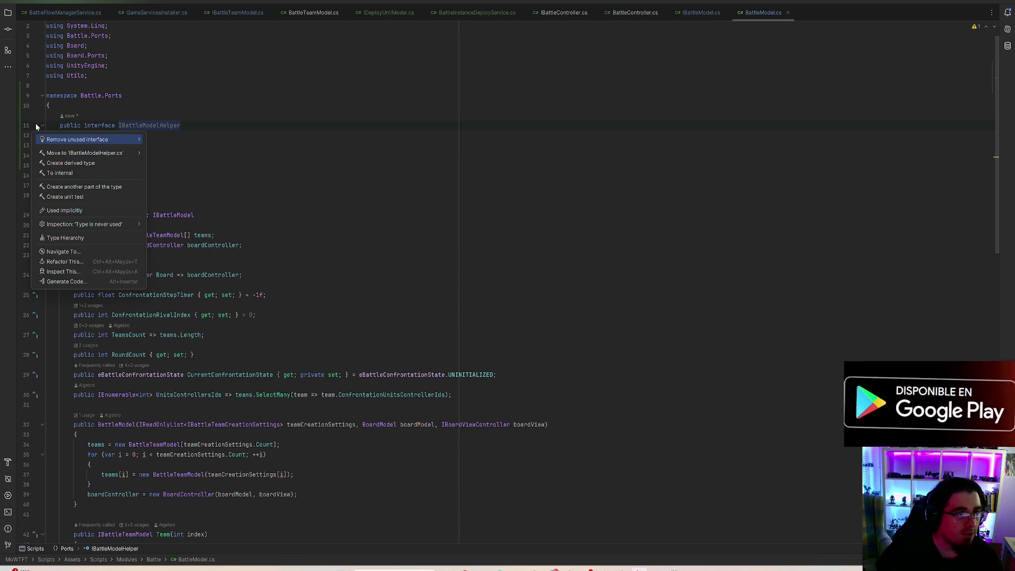
left_click(213, 122)
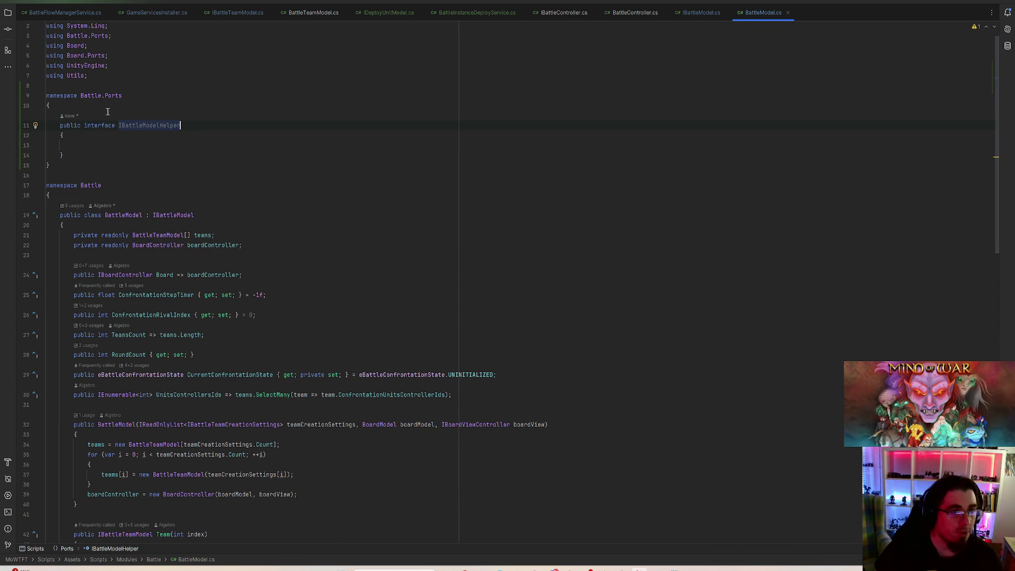
left_click_drag(79, 98, 122, 96)
left_click(132, 125)
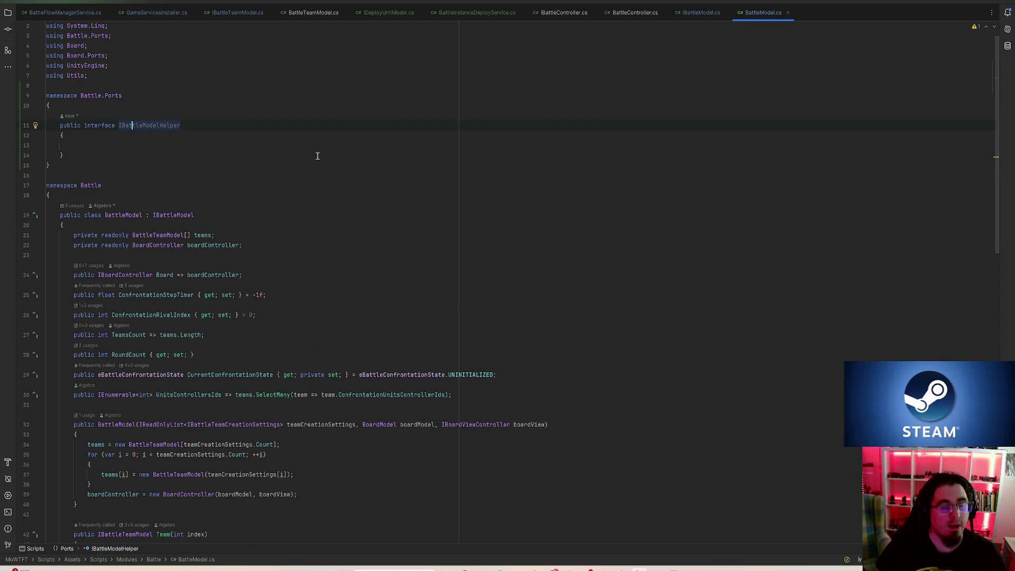
left_click_drag(71, 173, 43, 91)
key("Delete")
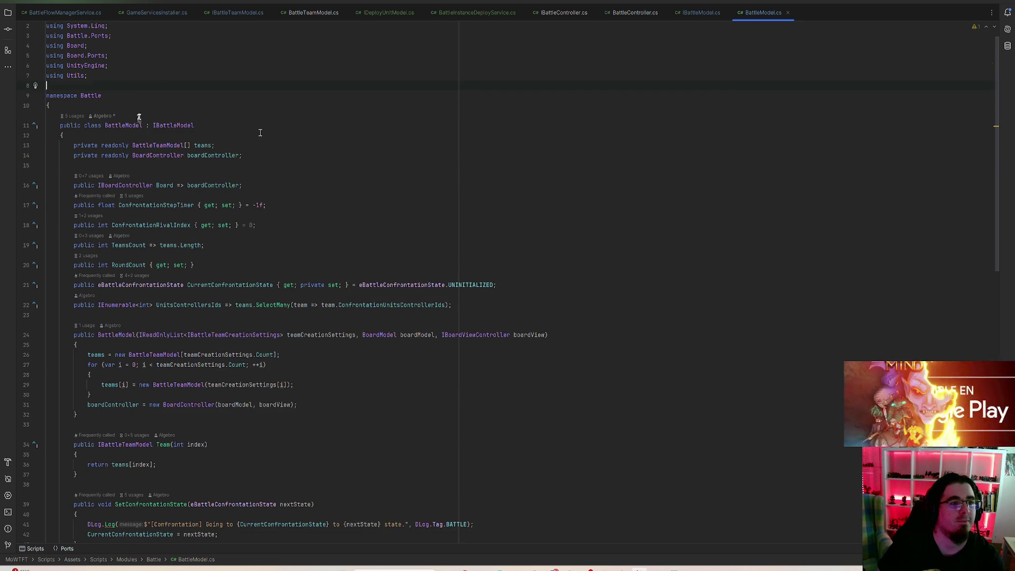
scroll(287, 158, "down", 15)
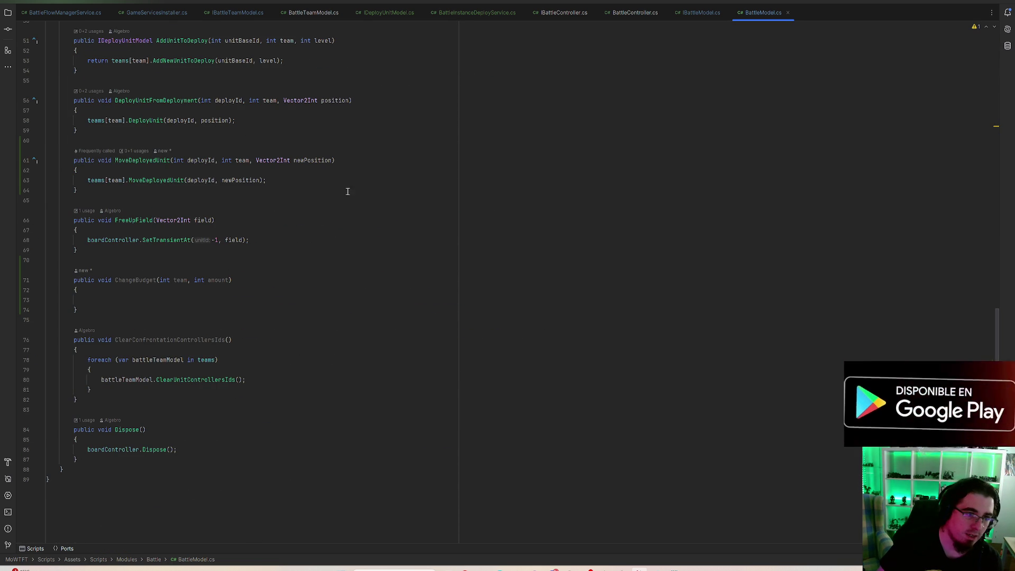
left_click(176, 305)
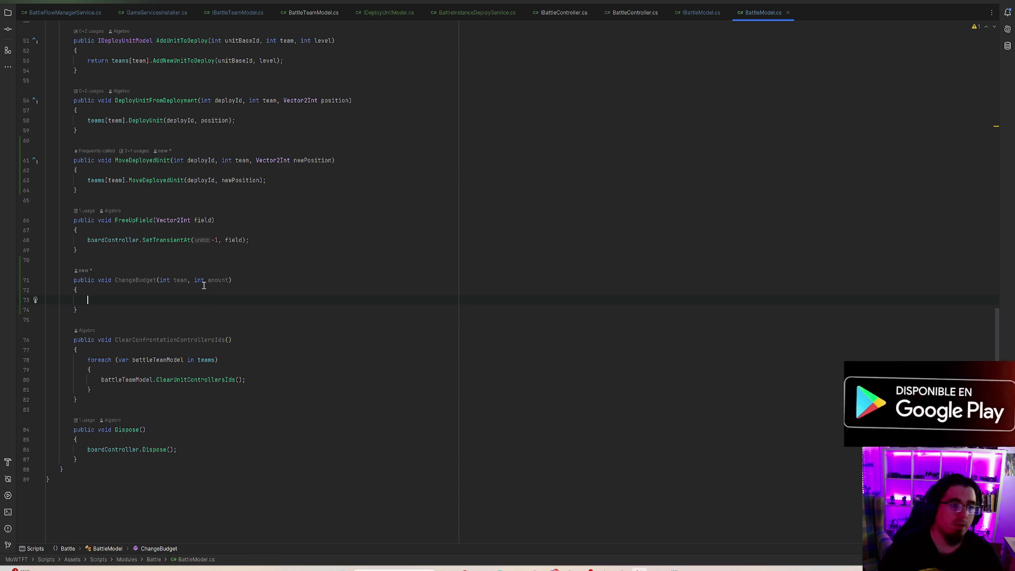
mouse_move(151, 281)
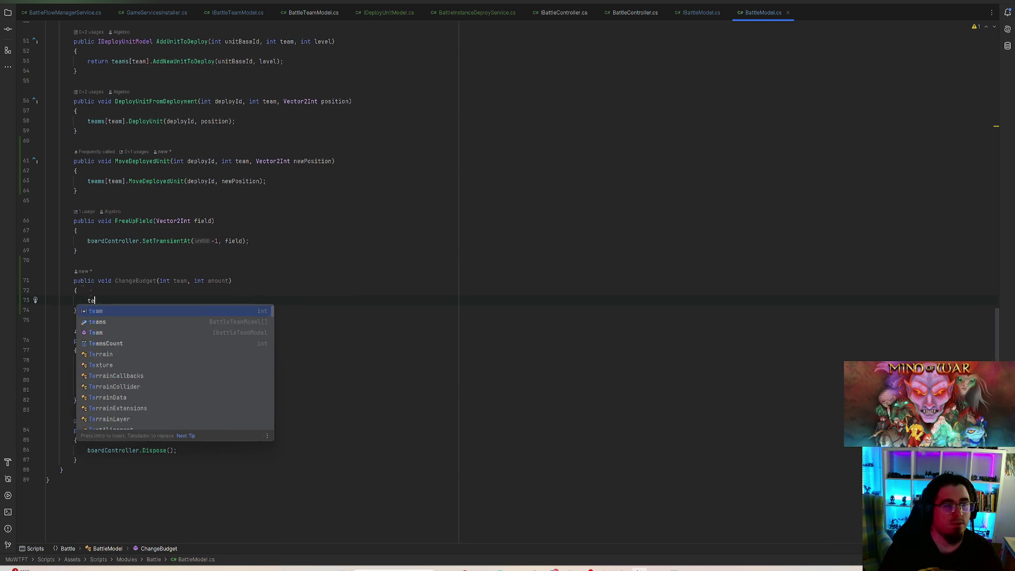
- Write teams[team].Budget += amount; in ChangeBudget's body and select the method signature
type("teams[team].")
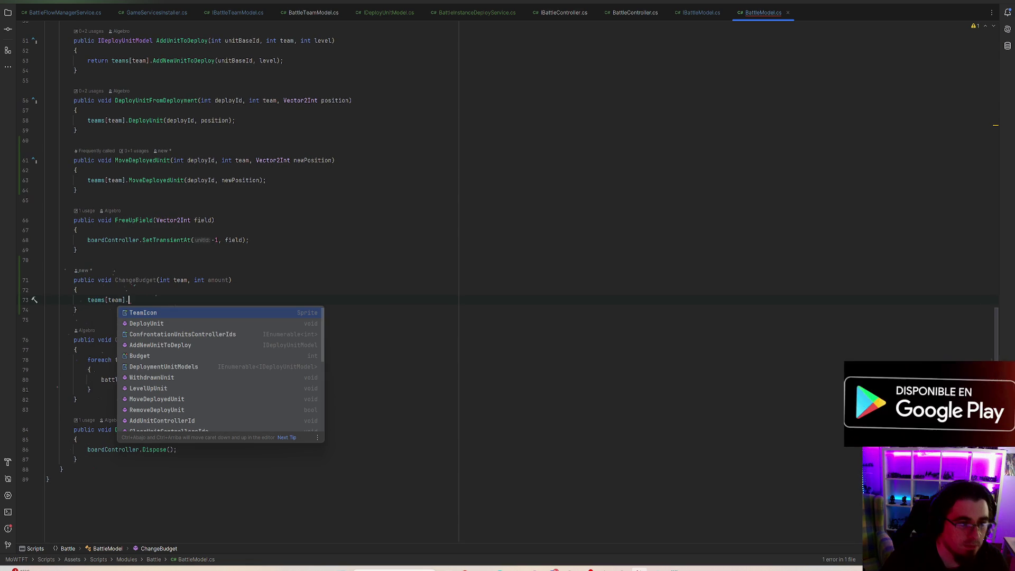
key("Down")
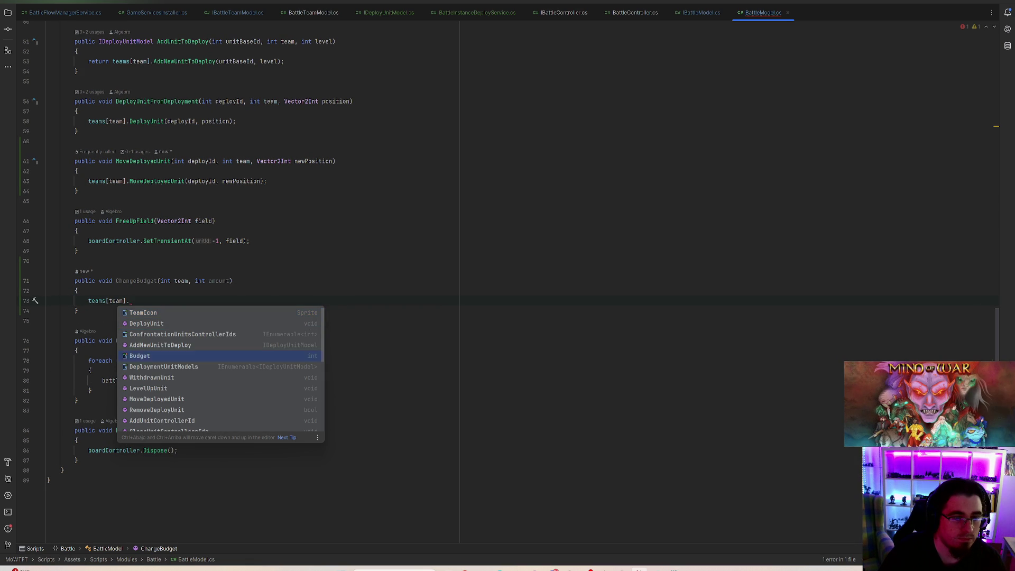
key("Return")
type("+= am")
key("Return")
type(";")
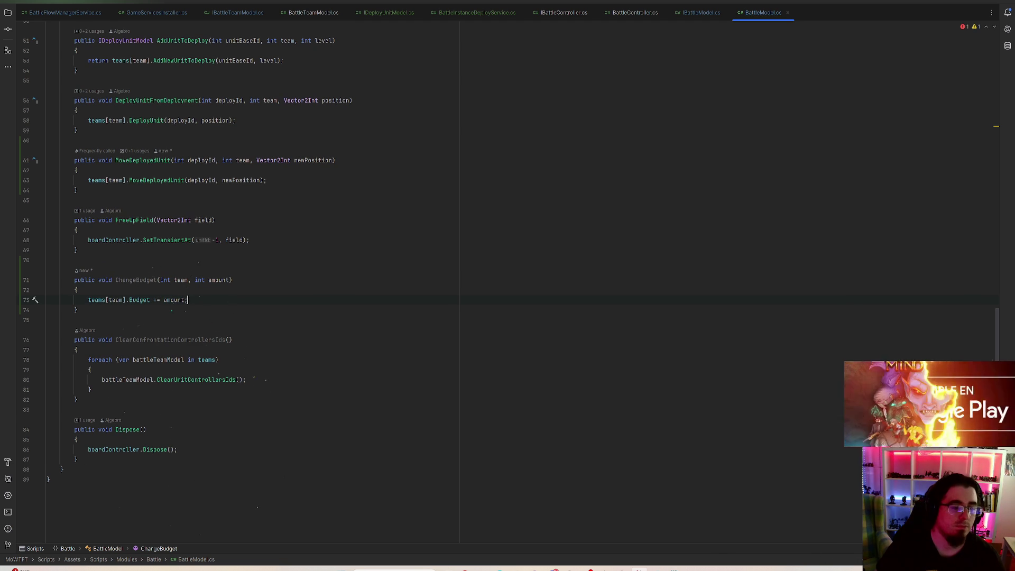
left_click(136, 280)
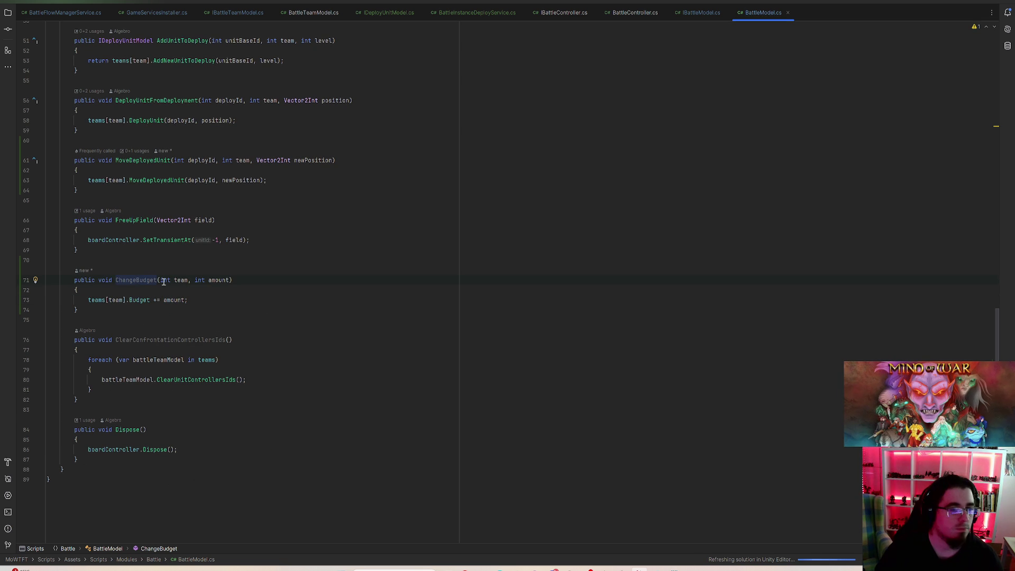
left_click_drag(99, 281, 293, 274)
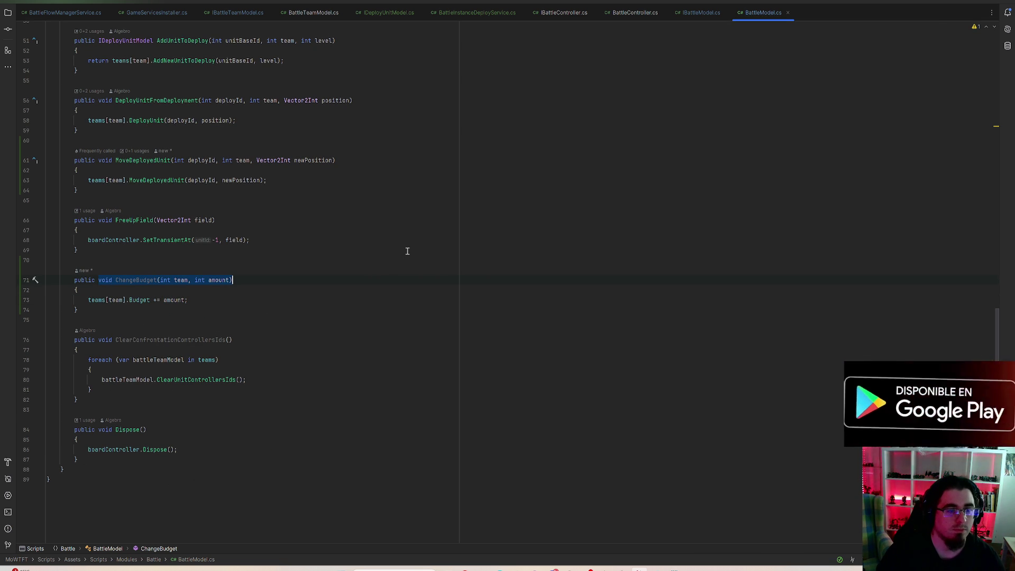
scroll(390, 268, "up", 15)
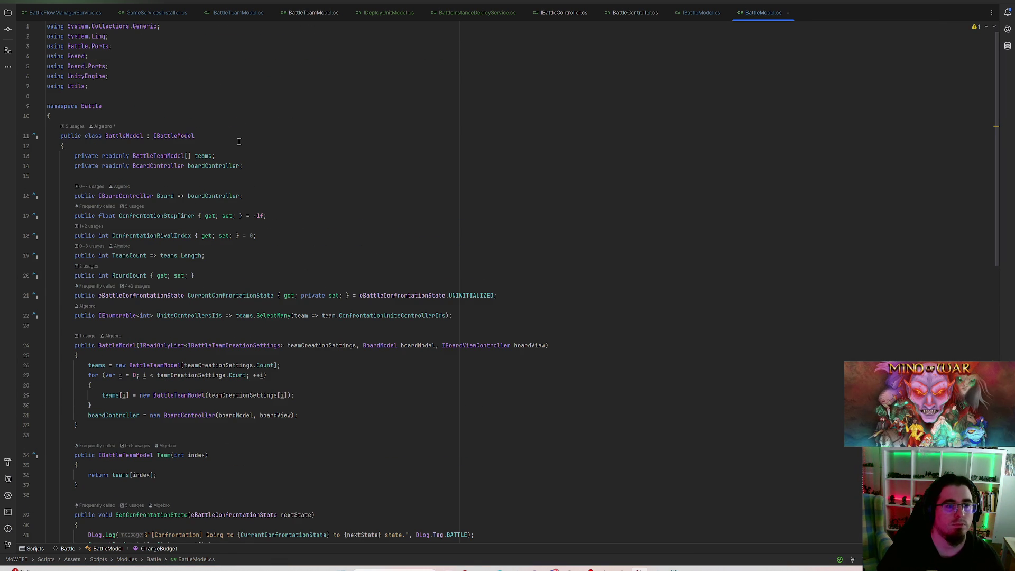
- Trace BattleModel's usage to the BattleController field, then switch to IBattleModel.cs
left_click(73, 127)
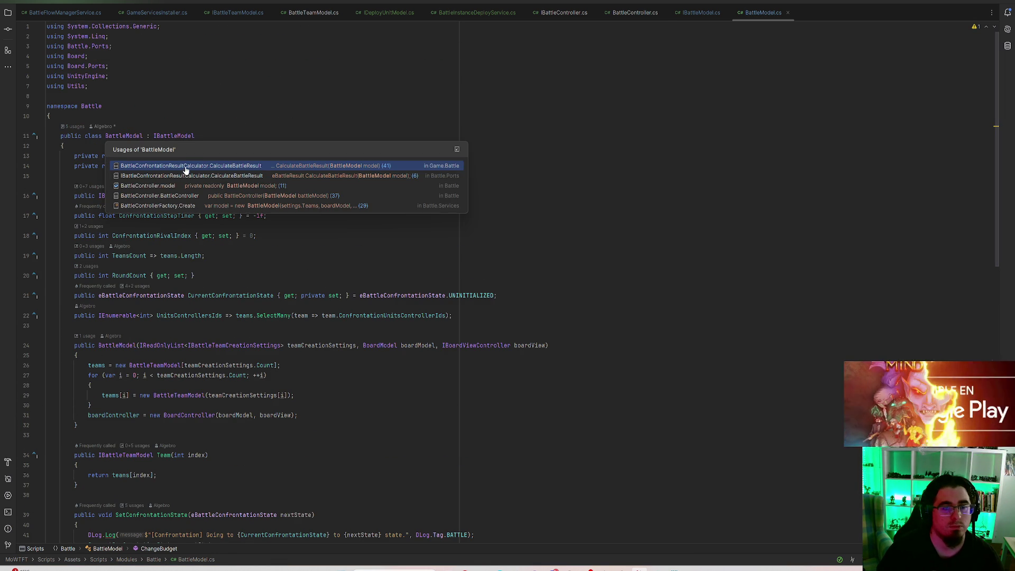
left_click(183, 185)
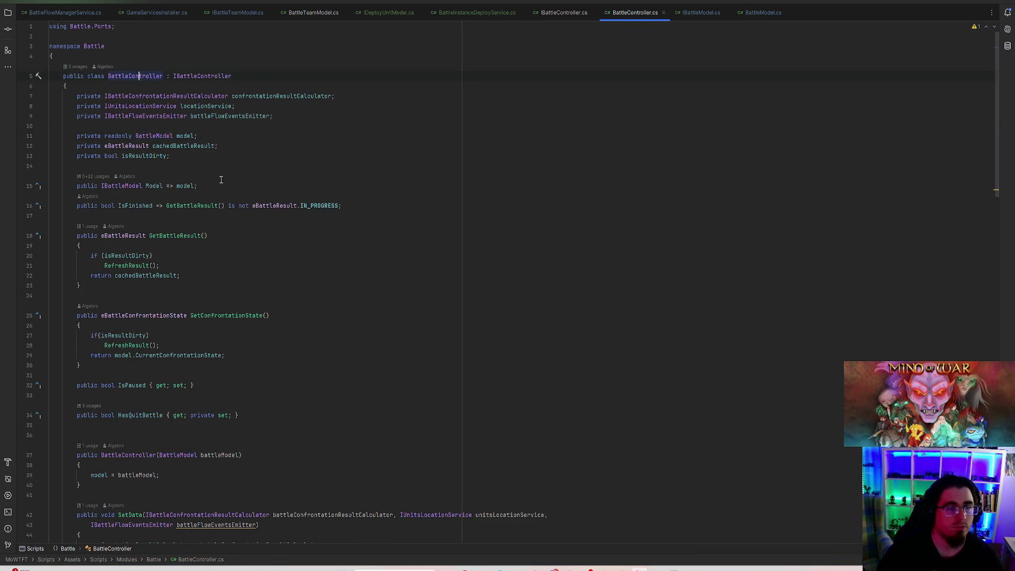
scroll(211, 277, "down", 12)
scroll(211, 277, "down", 5)
scroll(365, 279, "down", 10)
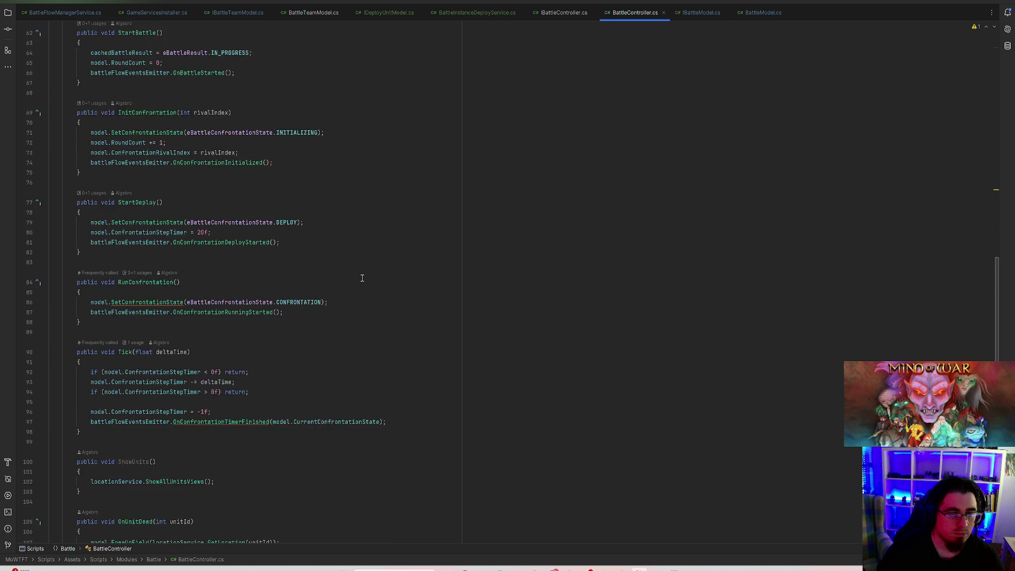
scroll(358, 278, "down", 5)
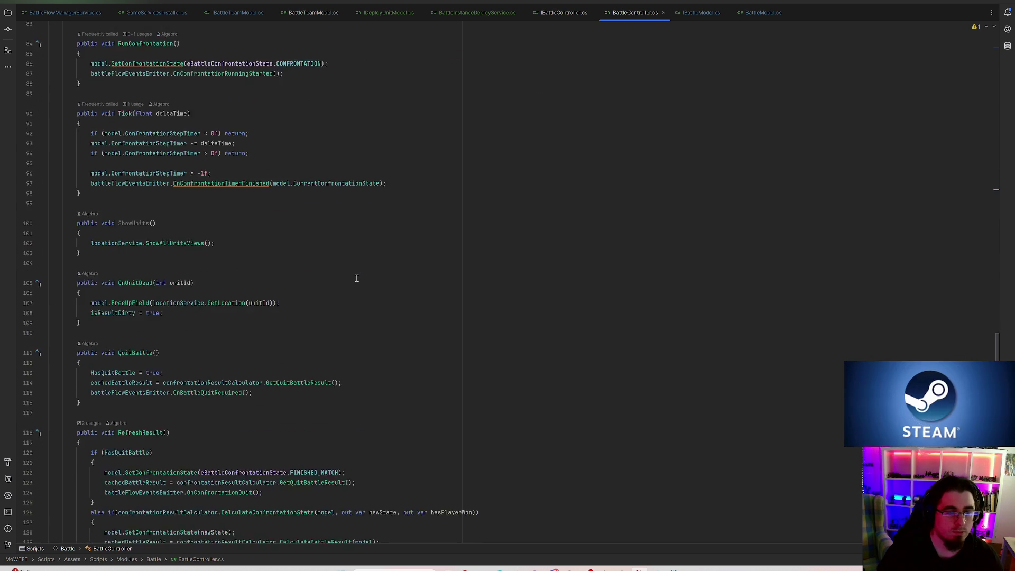
scroll(377, 320, "up", 12)
scroll(432, 372, "up", 20)
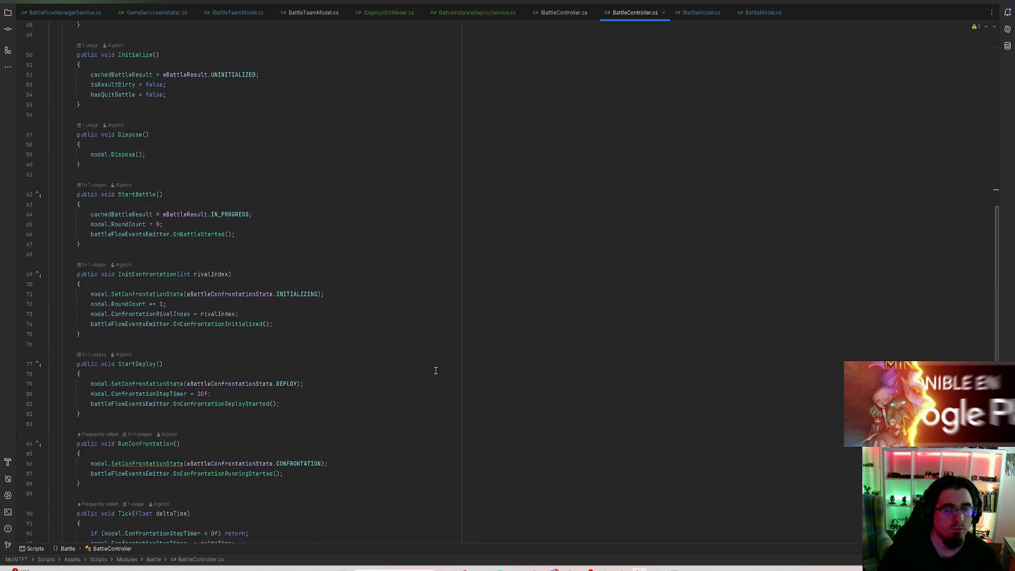
left_click(703, 12)
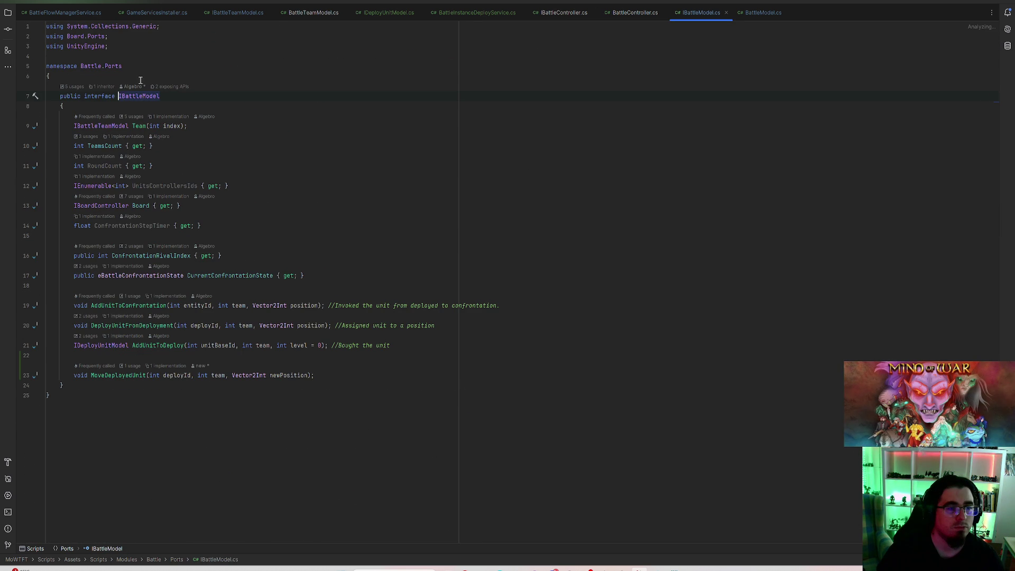
- Add 'void ChangeBudget(int team, int amount);' below MoveDeployedUnit in IBattleModel, then return to Unity
left_click(325, 375)
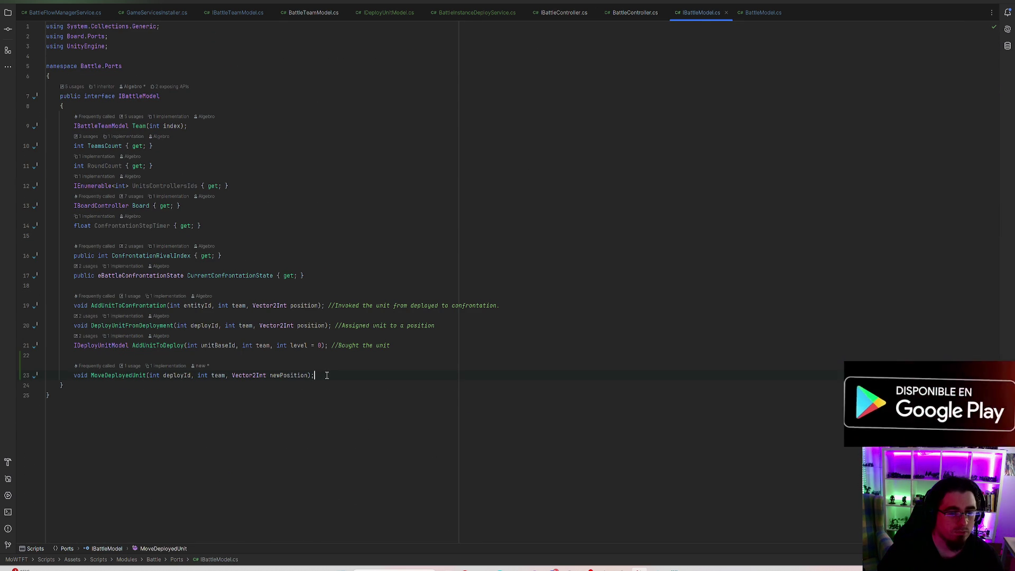
key("Return")
type("void ChangeBudget(int team, int amount);")
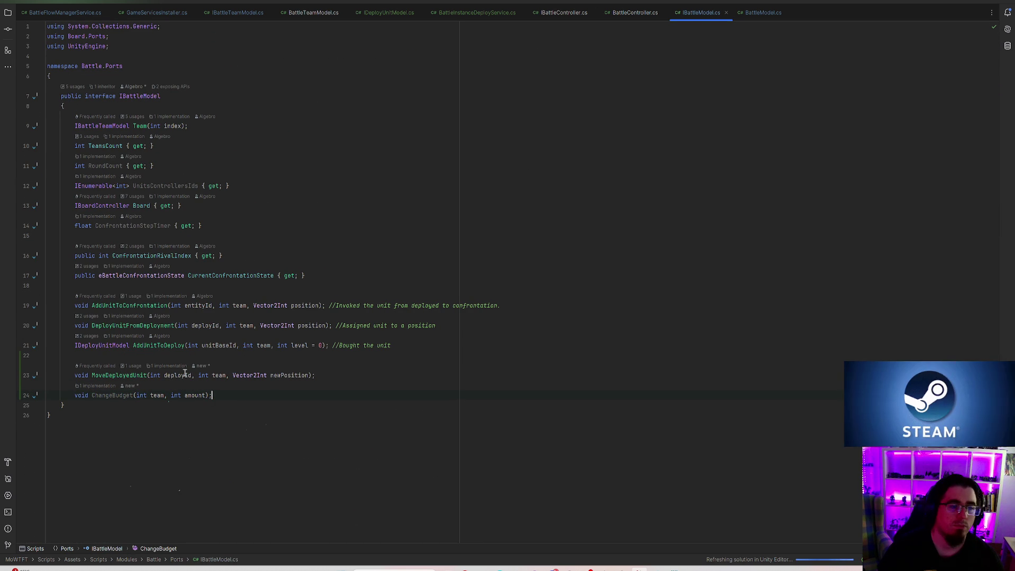
left_click(113, 395)
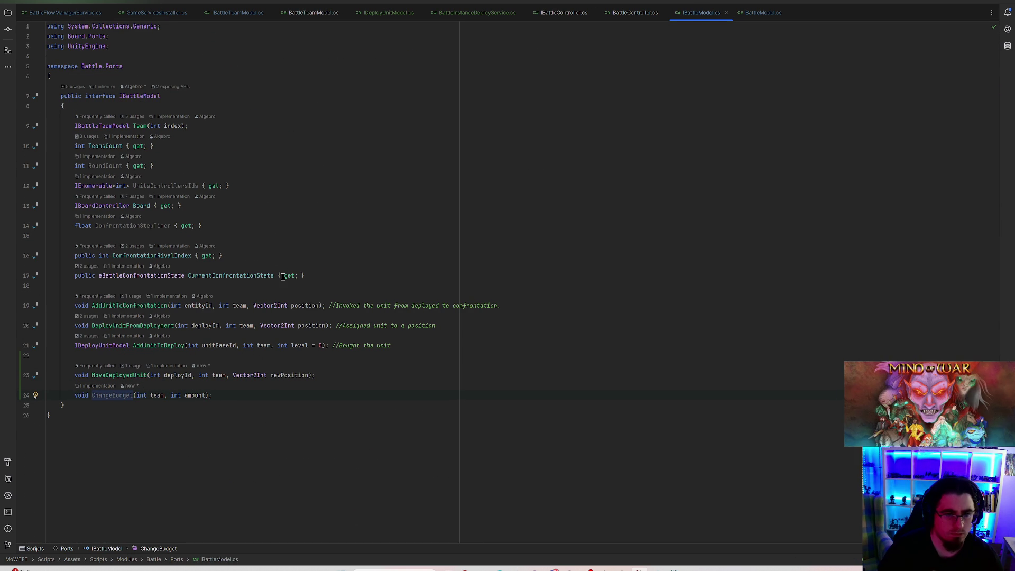
left_click(243, 396)
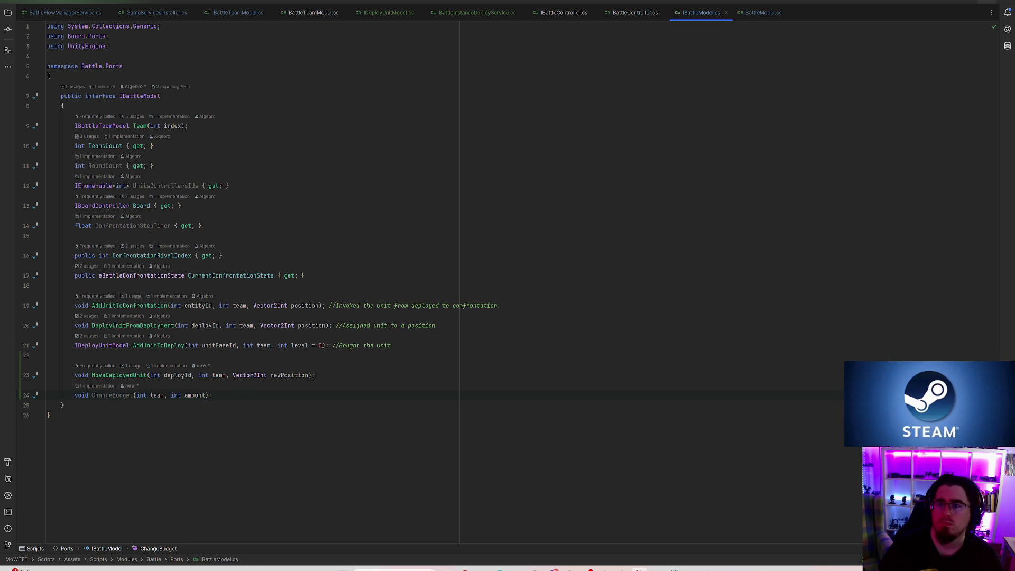
key("alt+Tab")
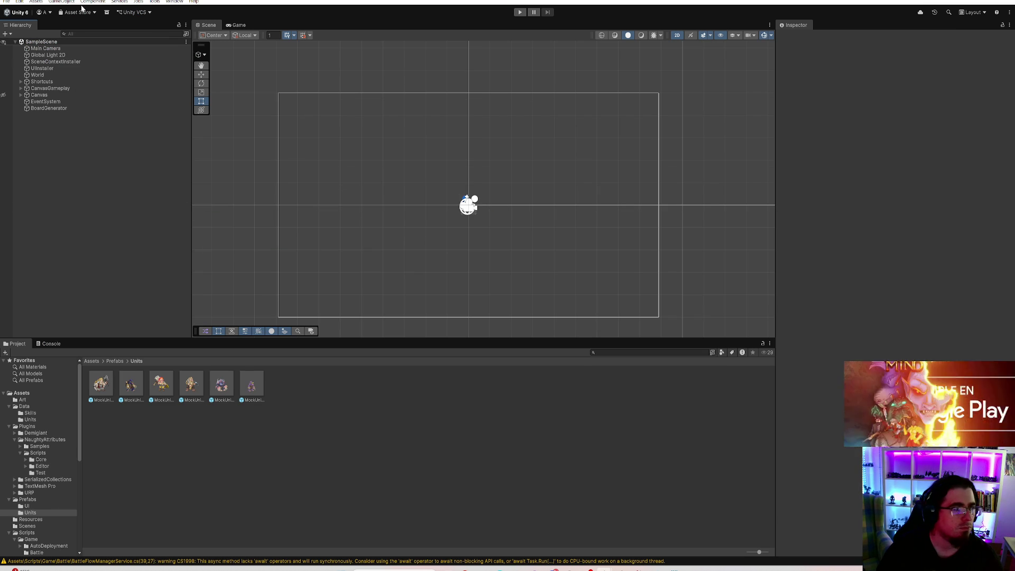
- Check Unity's console for CS1998 async warnings and the Units project folder, then return to Rider
left_click(6, 1)
left_click(6, 1)
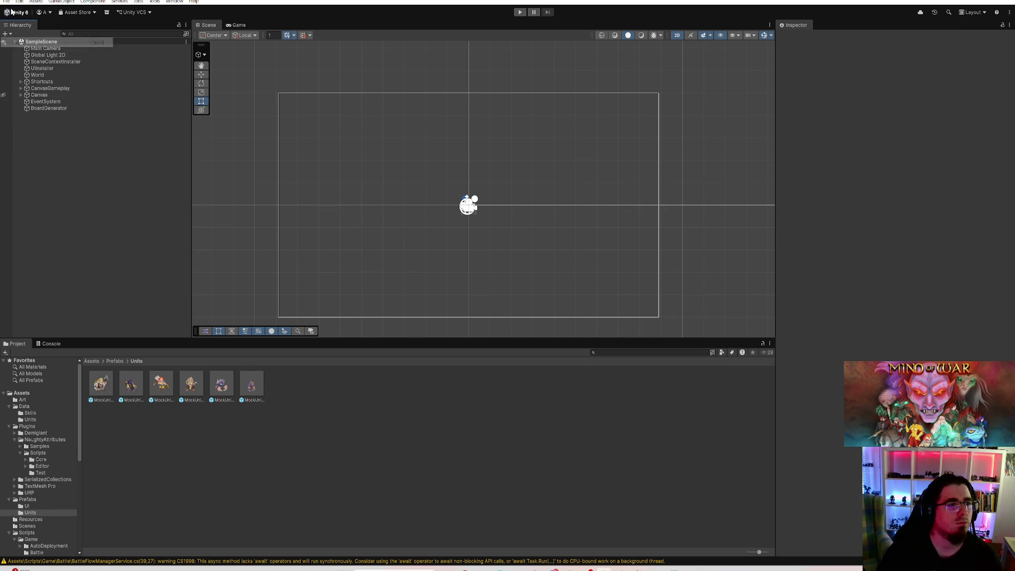
left_click(7, 2)
left_click(122, 94)
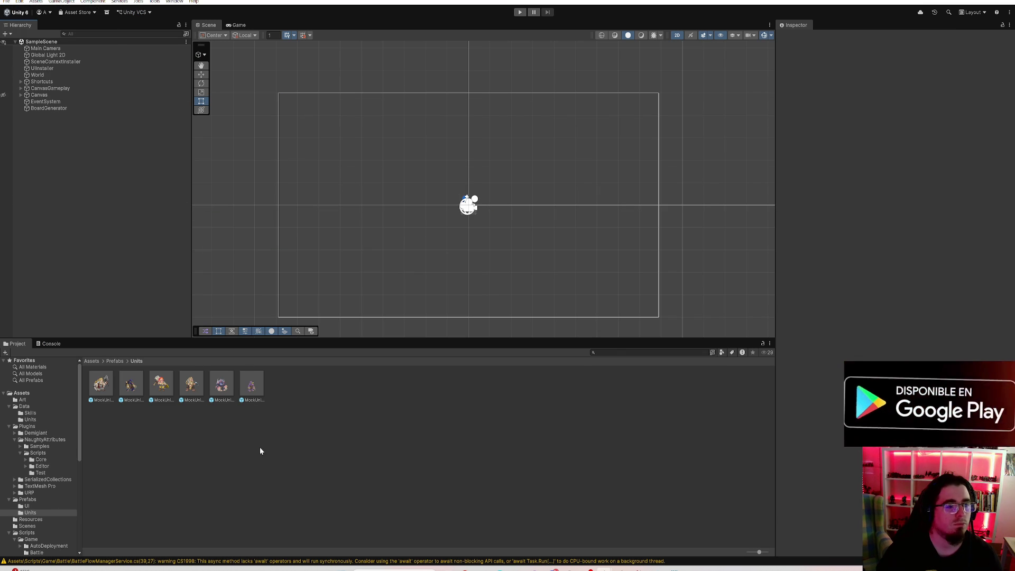
left_click(52, 344)
left_click(16, 345)
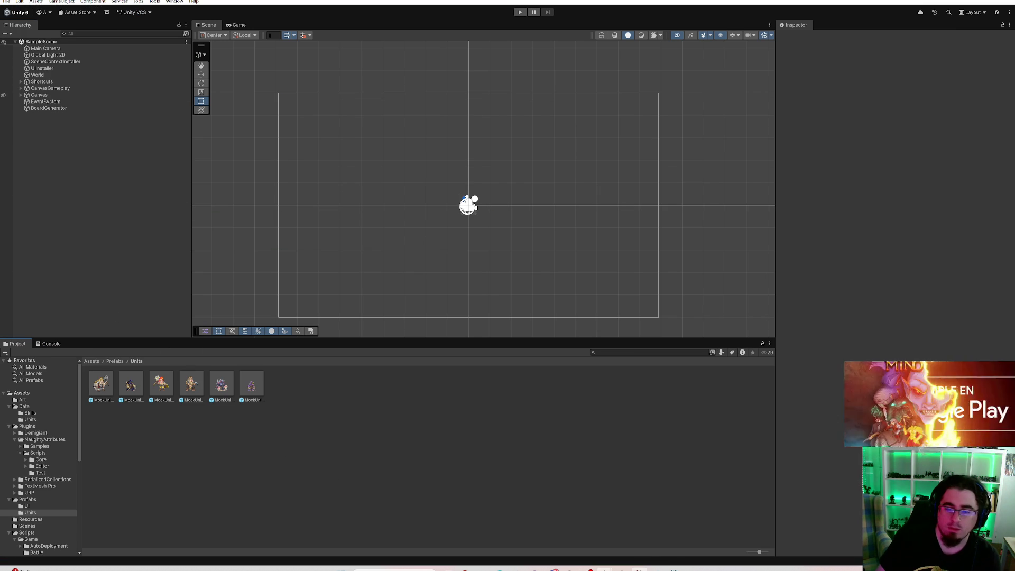
key("alt+Tab")
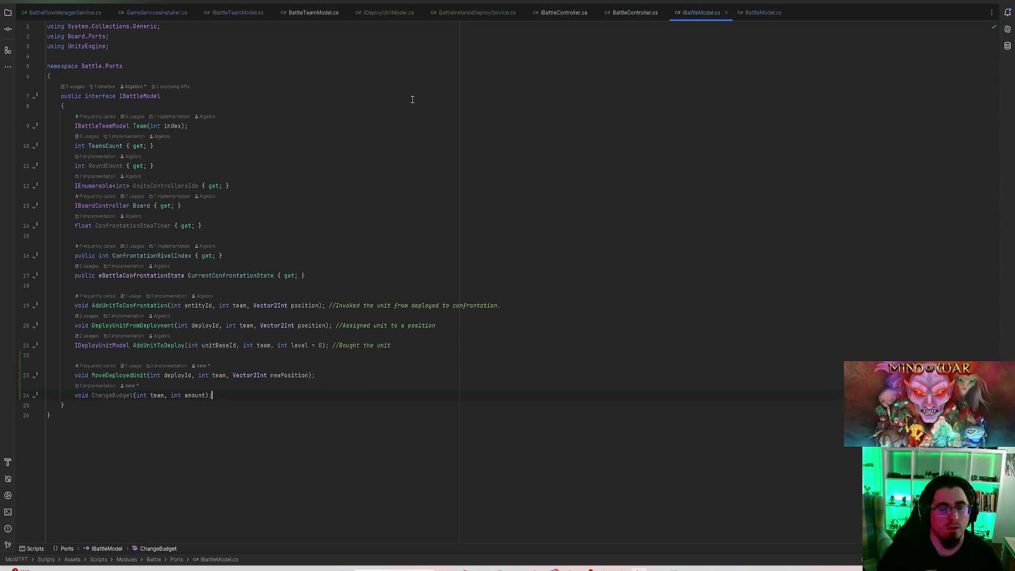
- Follow AddUnitToDeploy's usages to its call in UnitPoolMarketUIService's OnUnitMarketClicked
key("ctrl+shift+f")
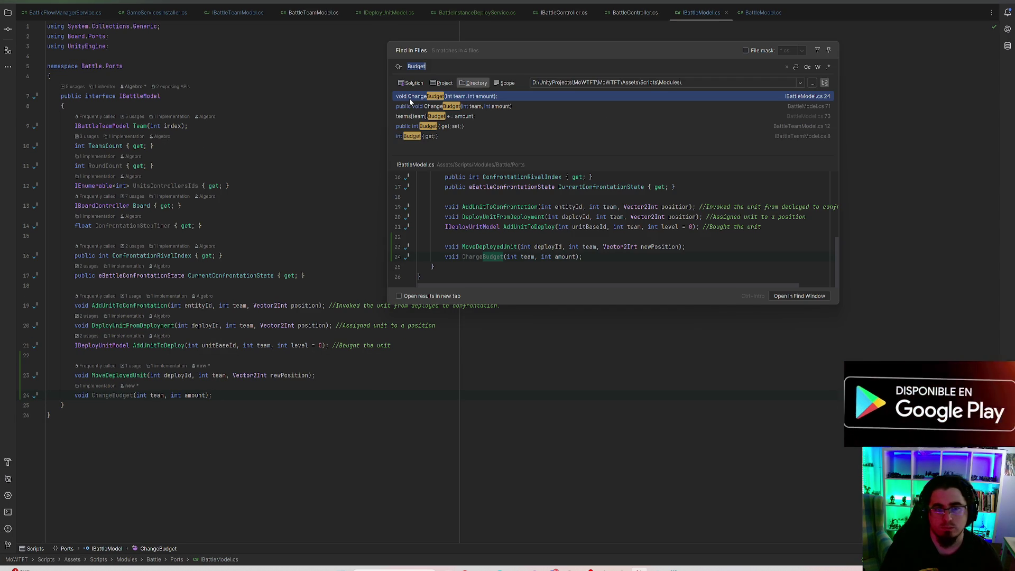
key("Escape")
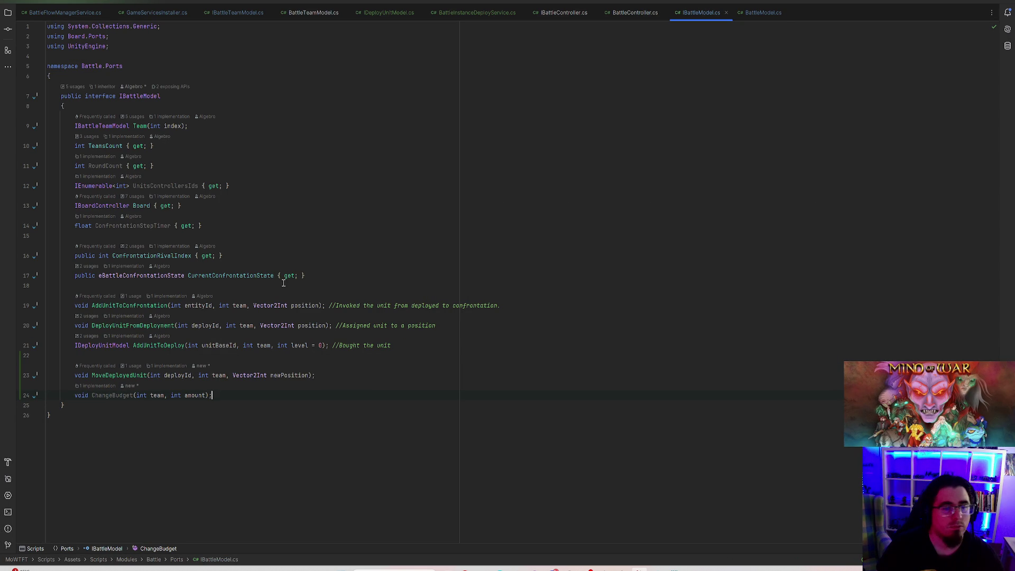
mouse_move(220, 301)
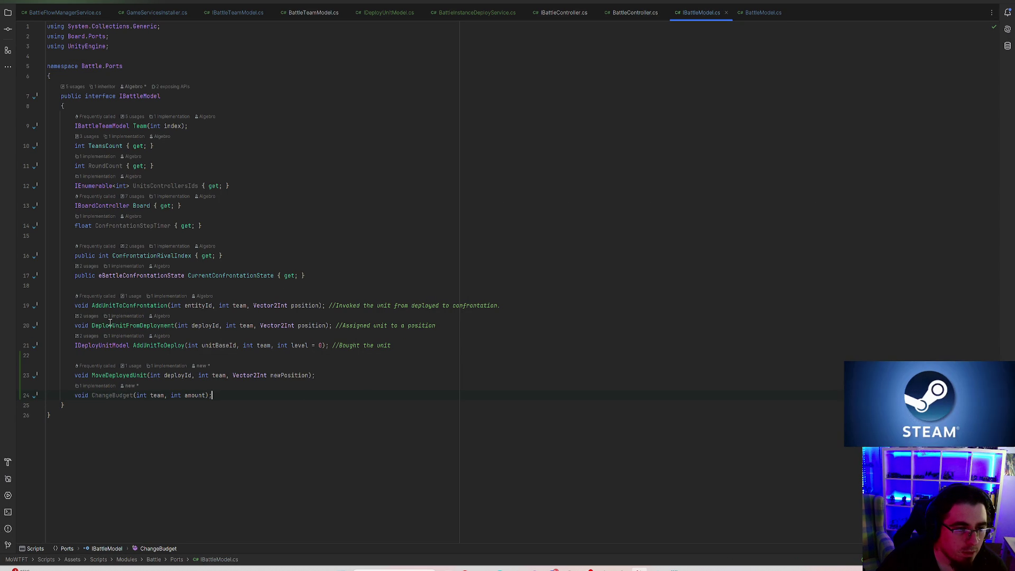
left_click_drag(92, 326, 169, 326)
left_click(167, 345)
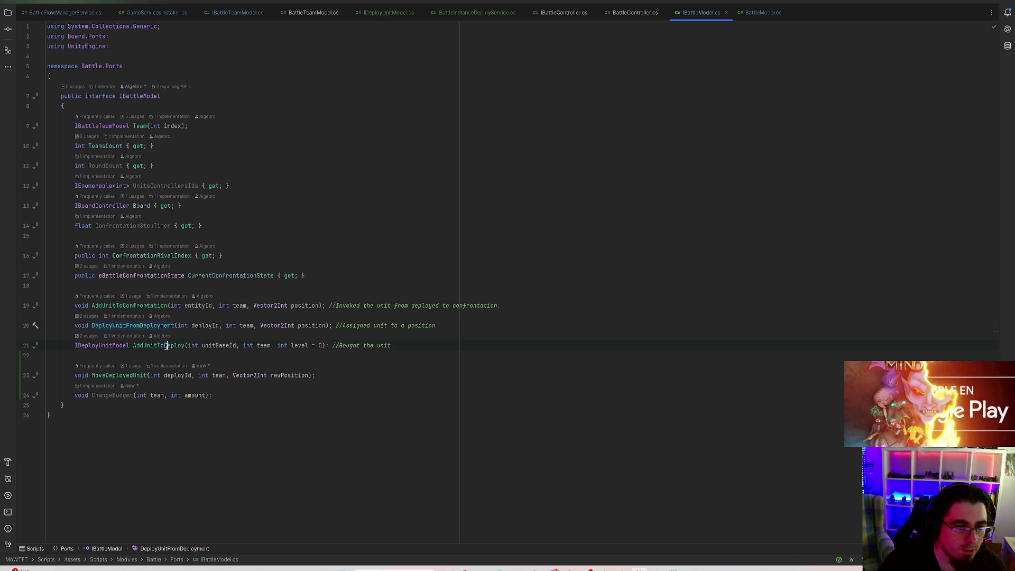
left_click(86, 336)
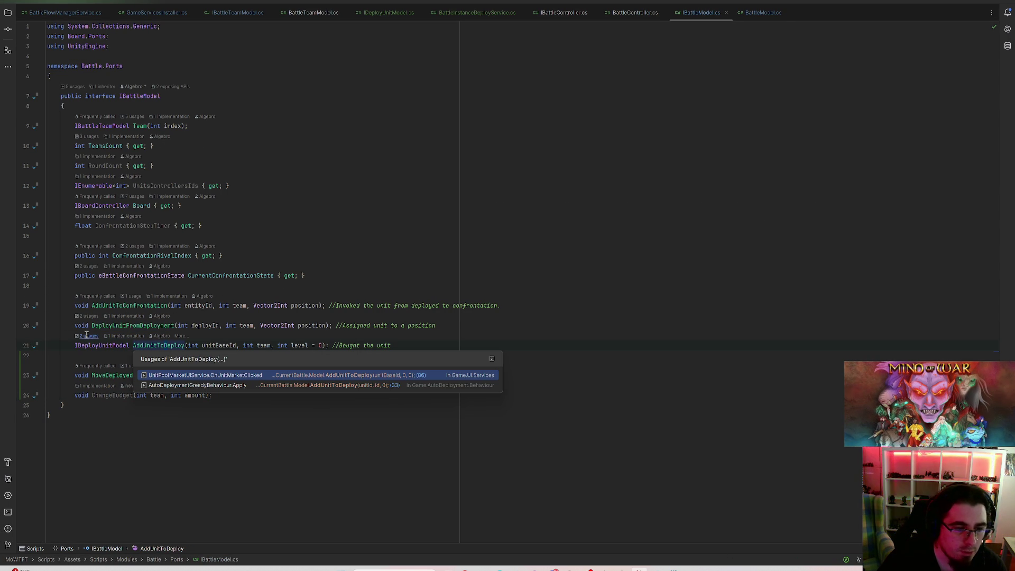
left_click(238, 377)
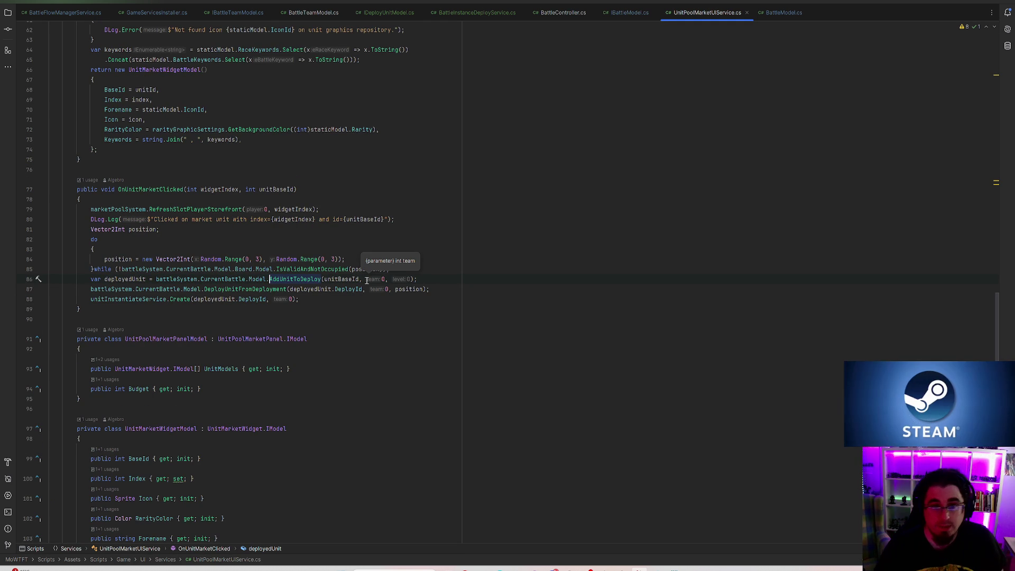
- Rename the empty Game.Units namespace to Game.Battle
scroll(336, 345, "up", 15)
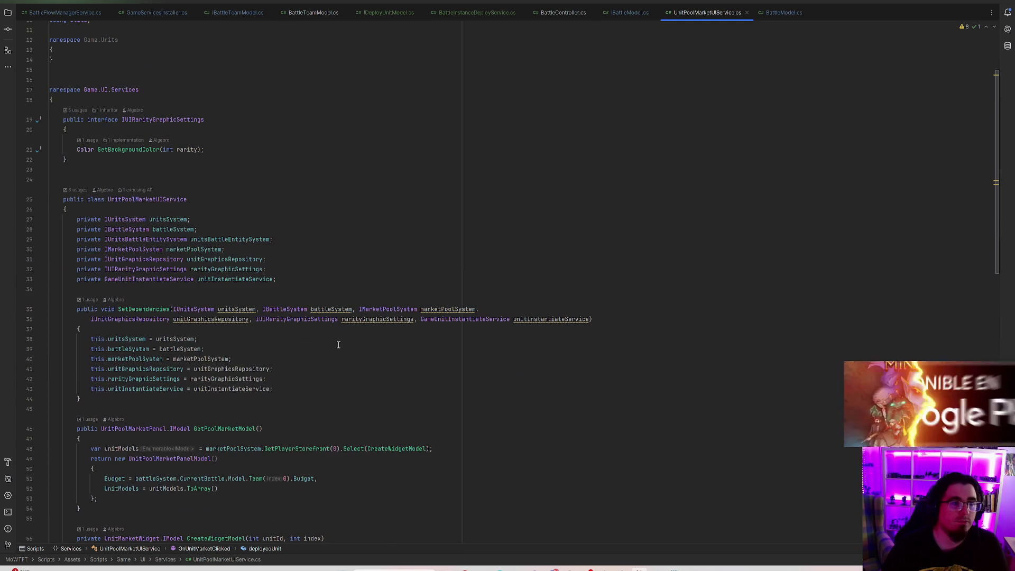
left_click(84, 69)
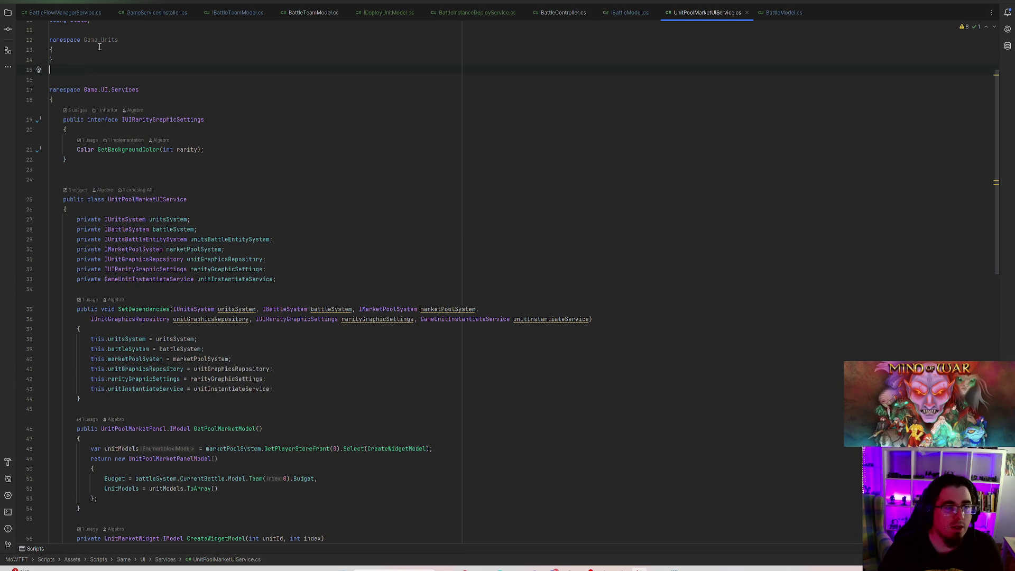
left_click(97, 39)
left_click(152, 36)
key("ctrl+BackSpace")
type("Battle")
- Add a commented-out 'public class AddUnit' stub inside the namespace, then let Unity reload
key("Down")
key("Return")
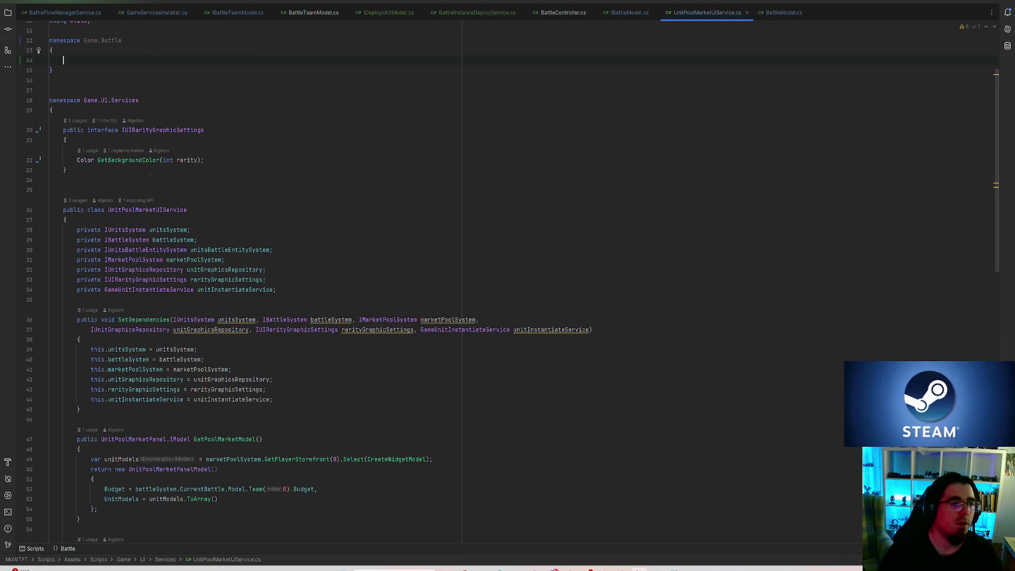
type("public class")
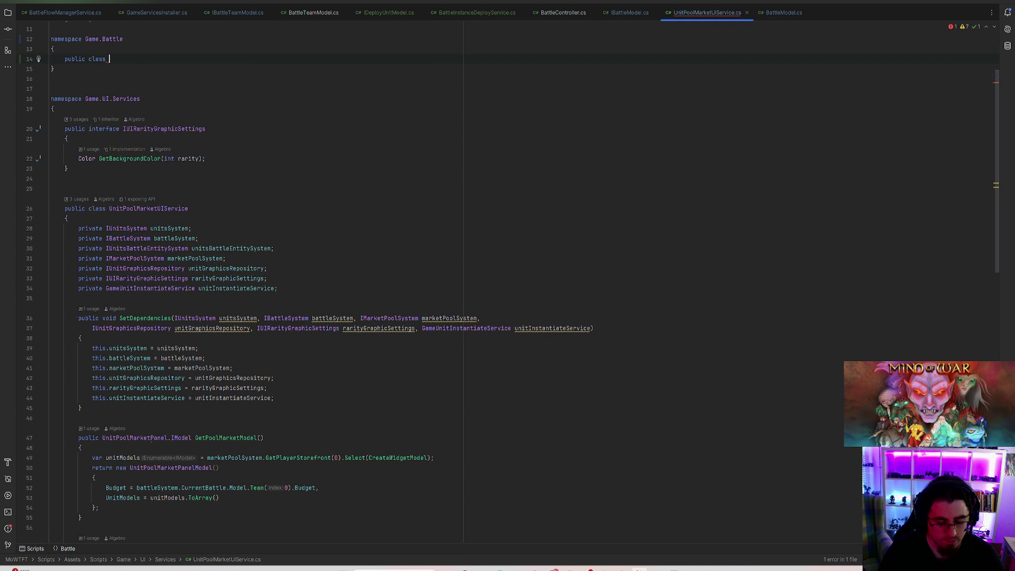
type("AddUnit")
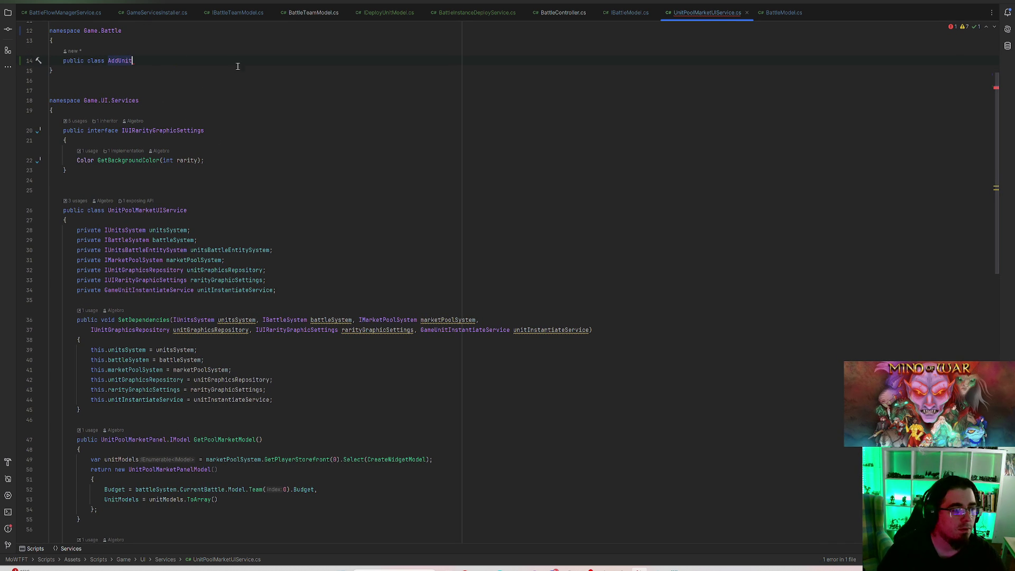
left_click(66, 61)
type("//")
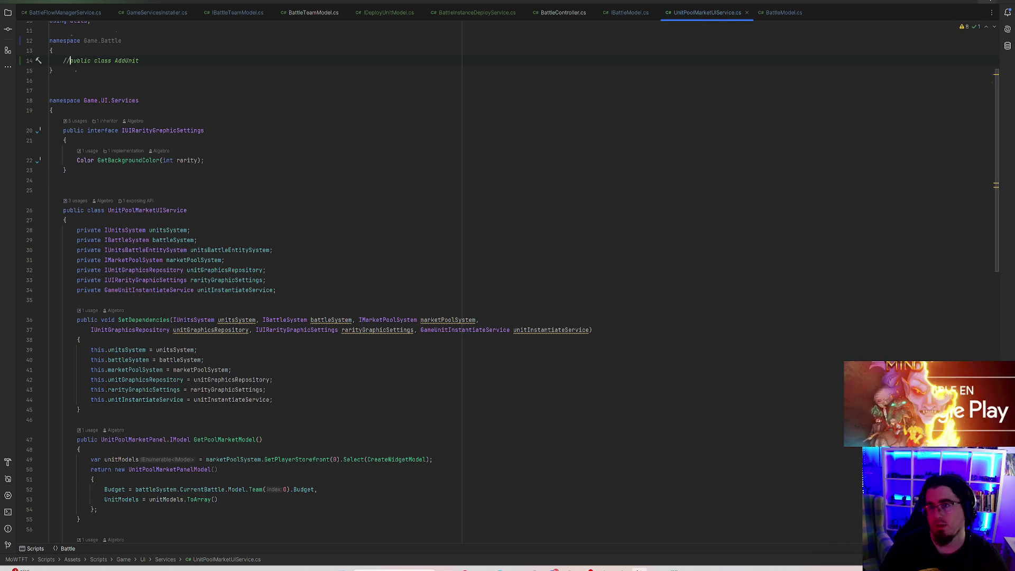
key("alt+Tab")
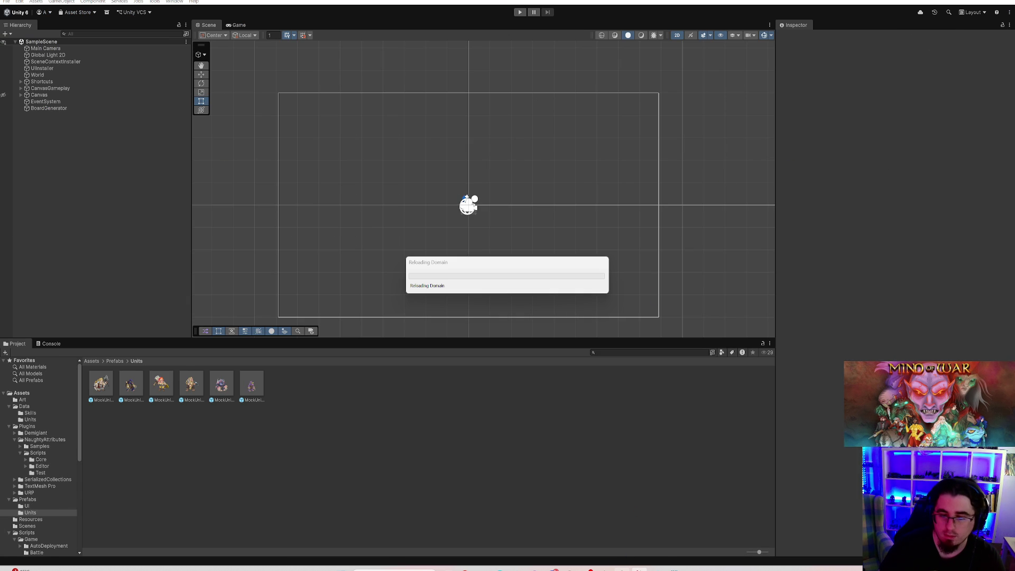